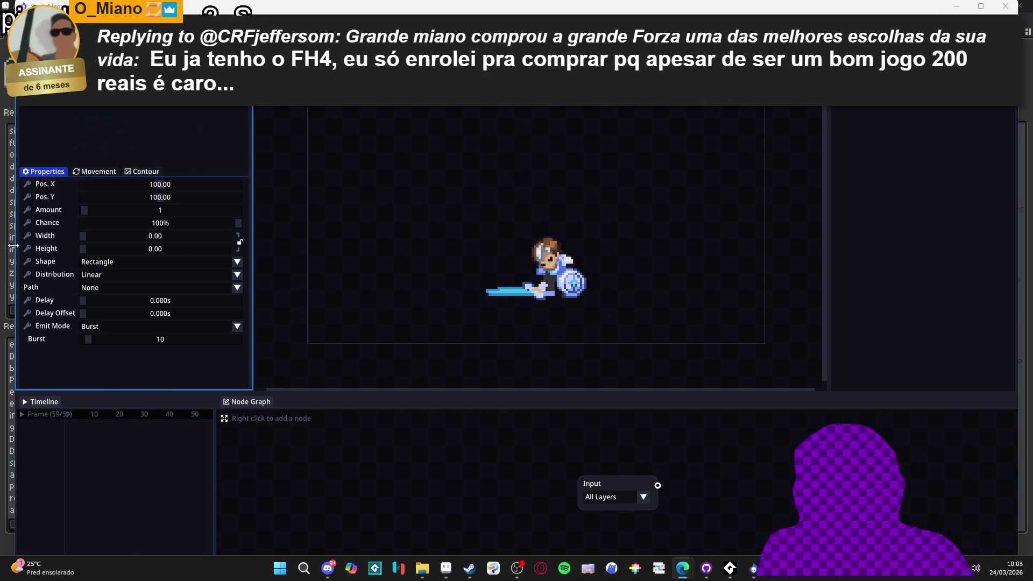
# Keep the emitter shape as Rectangle and move the emitter up above the character.
pyautogui.click(850, 124)
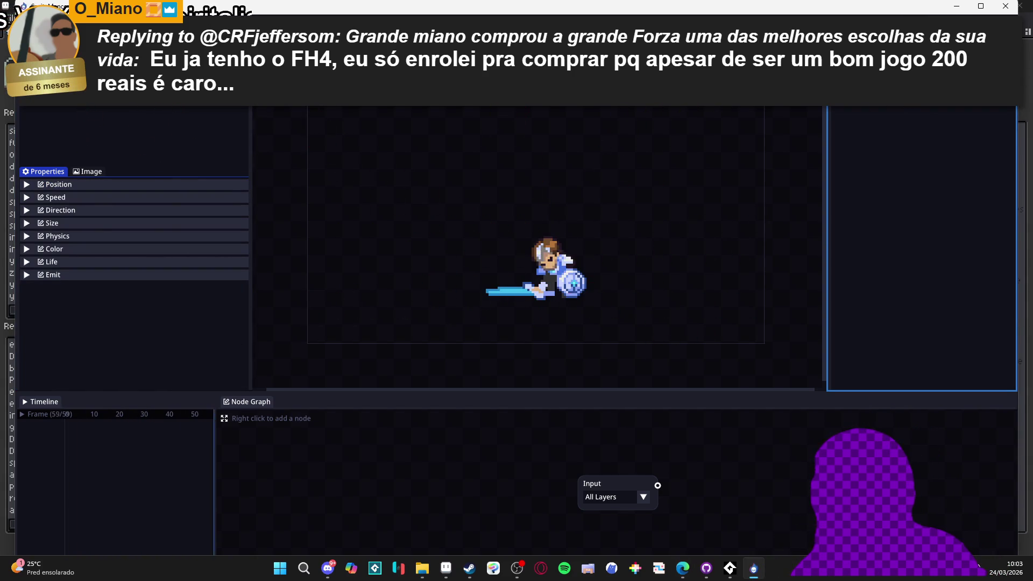
pyautogui.click(839, 114)
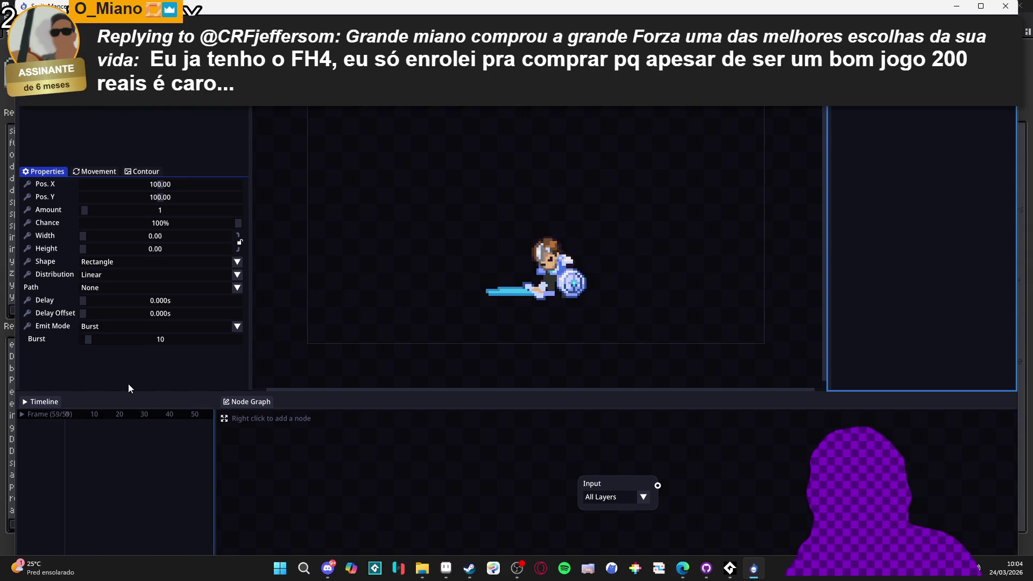
pyautogui.click(140, 265)
pyautogui.click(147, 263)
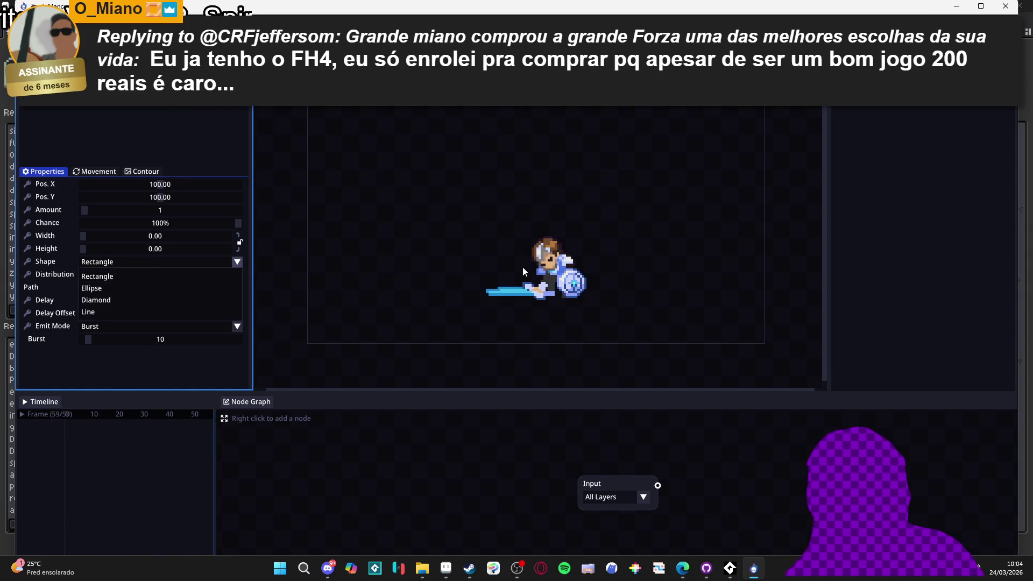
pyautogui.moveTo(522, 267)
pyautogui.mouseDown()
pyautogui.moveTo(503, 232)
pyautogui.moveTo(559, 255)
pyautogui.mouseUp()
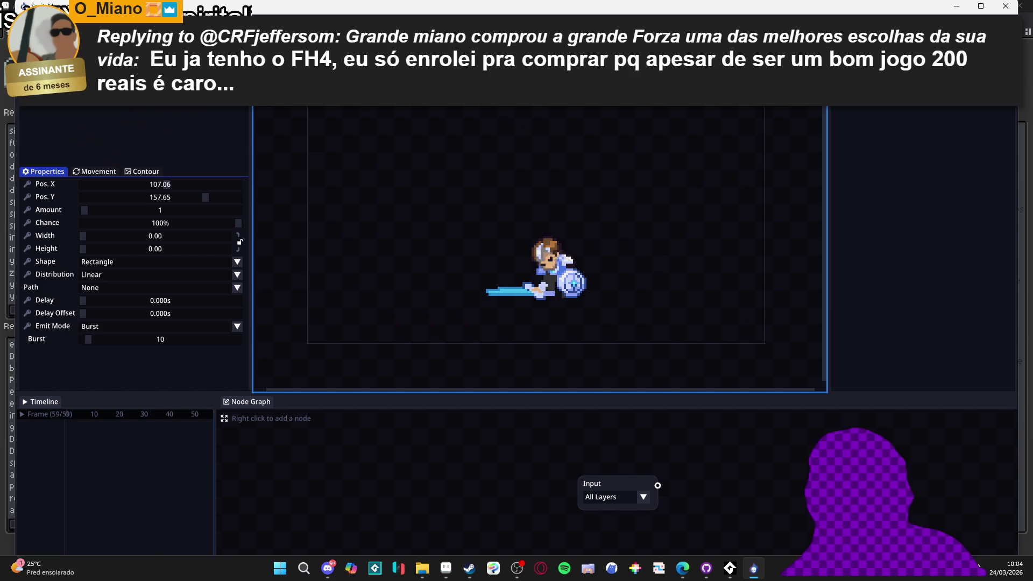
pyautogui.moveTo(562, 341); pyautogui.dragTo(536, 122)
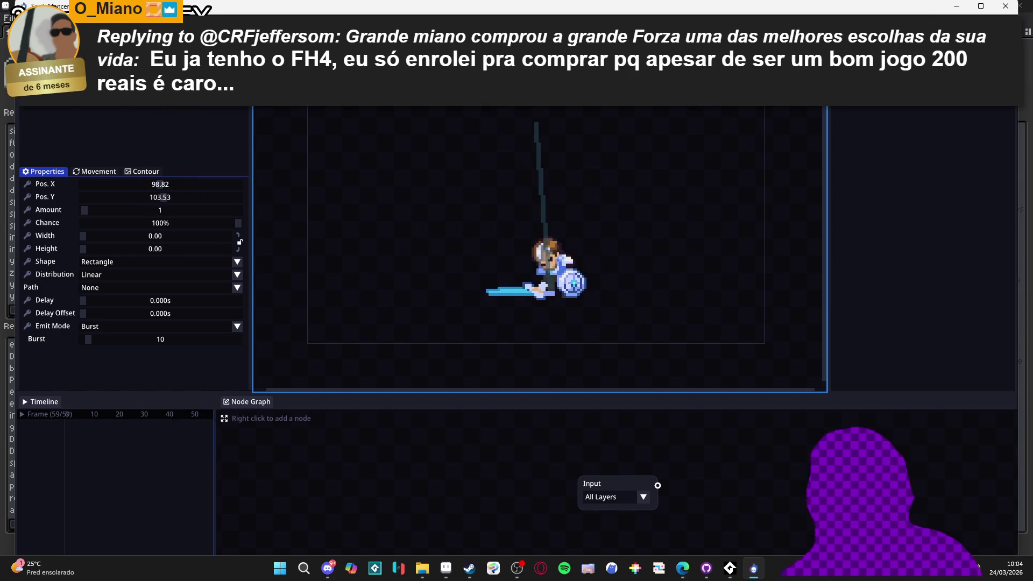
# Set Distribution to Gaussian and nudge the emitter to about 98.35, 102.59 using Show Origins.
pyautogui.click(173, 273)
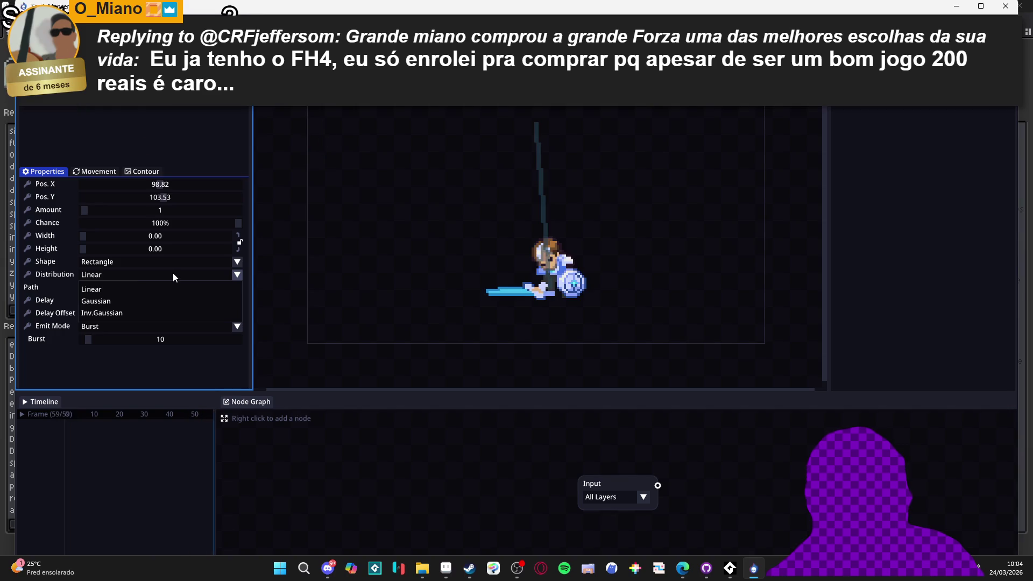
pyautogui.click(138, 299)
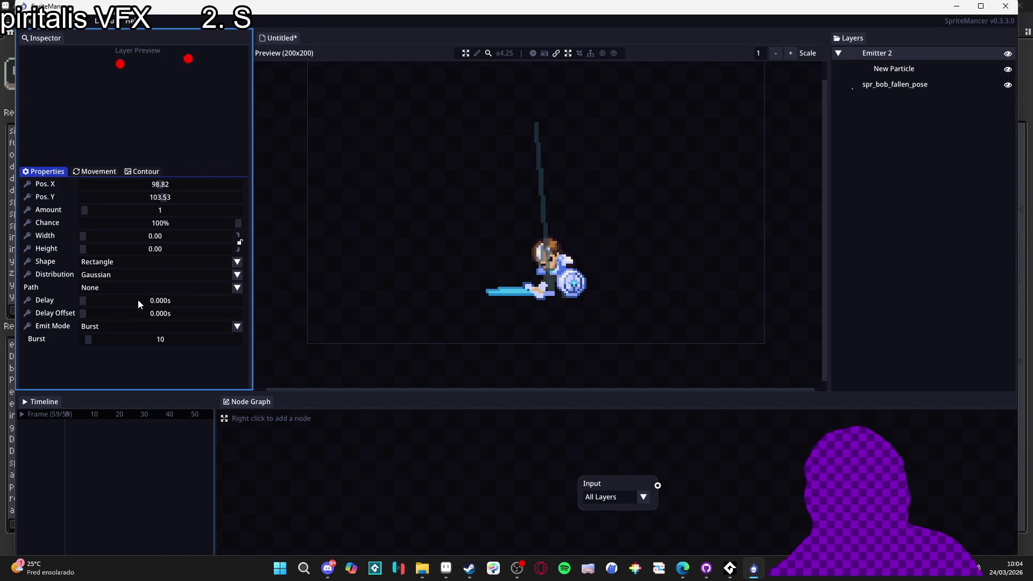
pyautogui.click(544, 52)
pyautogui.click(538, 53)
pyautogui.click(532, 53)
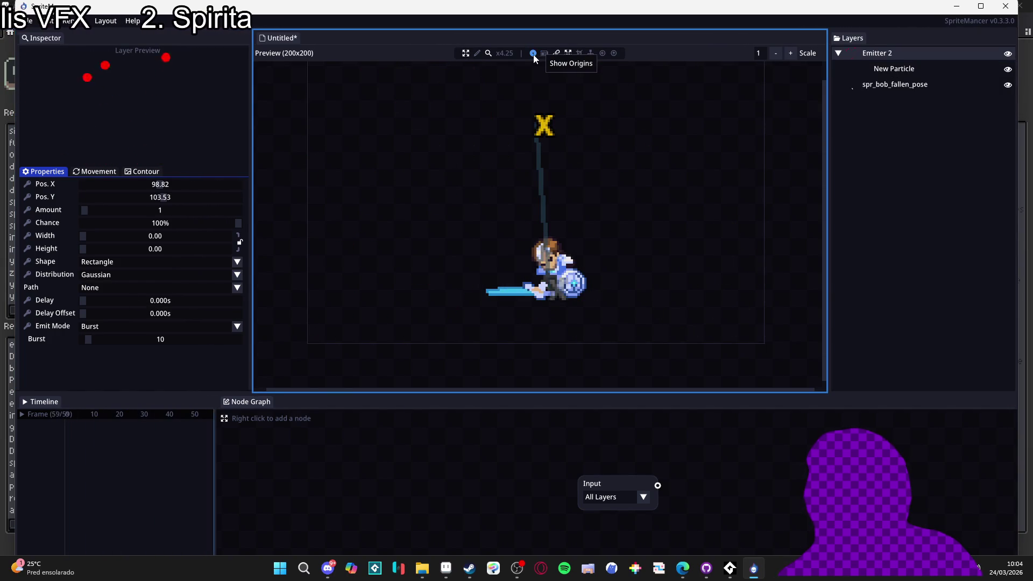
pyautogui.moveTo(535, 128)
pyautogui.mouseDown()
pyautogui.moveTo(548, 131)
pyautogui.moveTo(542, 154)
pyautogui.moveTo(531, 125)
pyautogui.mouseUp()
pyautogui.click(533, 52)
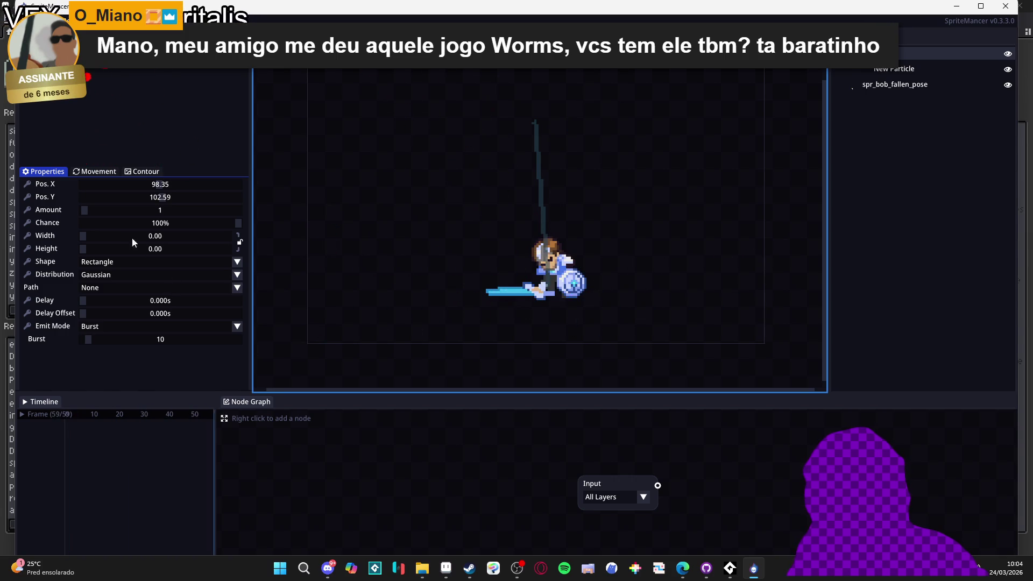
# Widen the emitter area to 40.15 and place it above the character's head.
pyautogui.moveTo(84, 236)
pyautogui.mouseDown()
pyautogui.moveTo(112, 236)
pyautogui.moveTo(108, 247)
pyautogui.mouseUp()
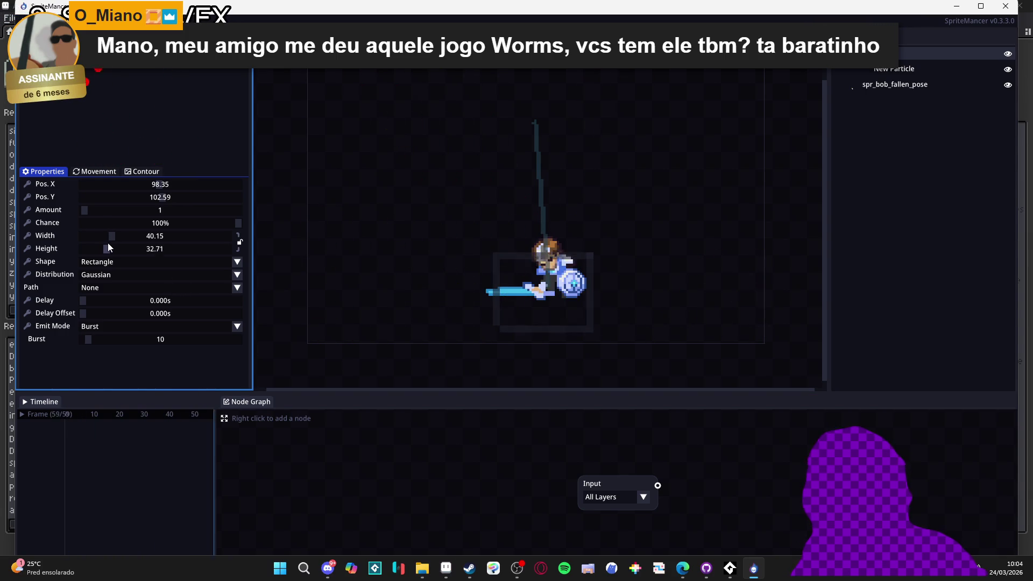
pyautogui.click(559, 308)
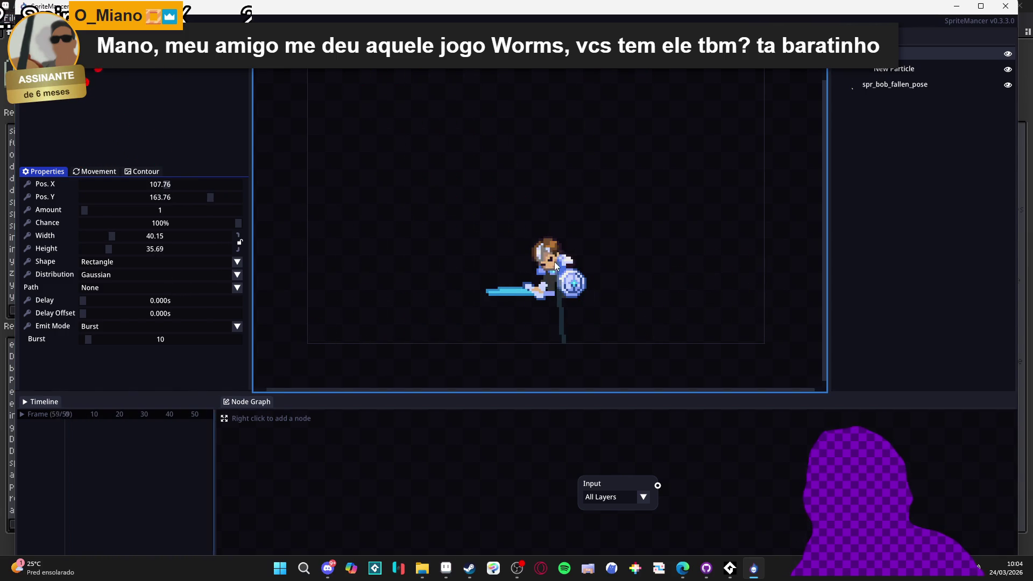
pyautogui.click(538, 89)
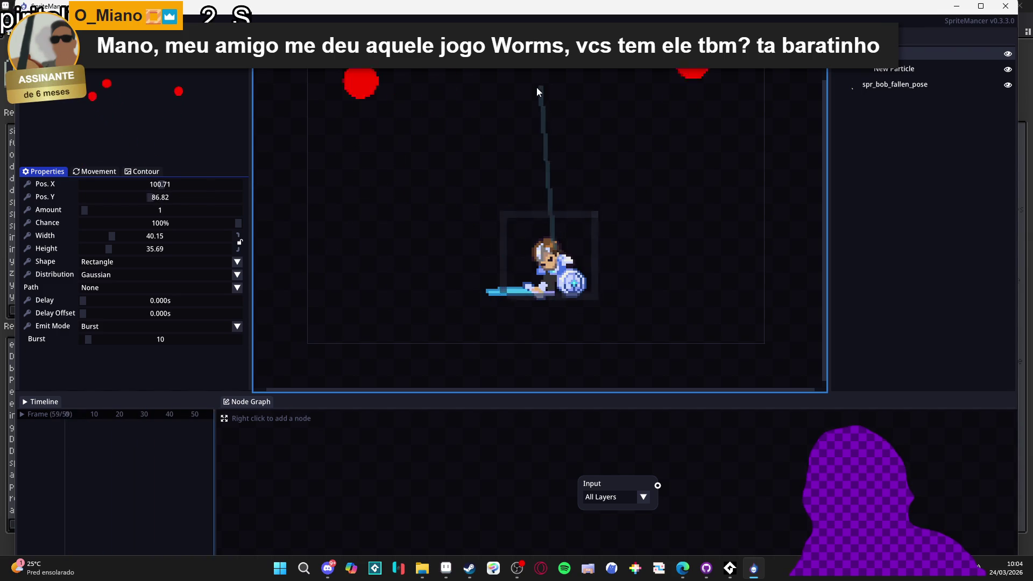
pyautogui.moveTo(528, 242)
pyautogui.mouseDown()
pyautogui.moveTo(543, 210)
pyautogui.moveTo(531, 80)
pyautogui.moveTo(532, 94)
pyautogui.mouseUp()
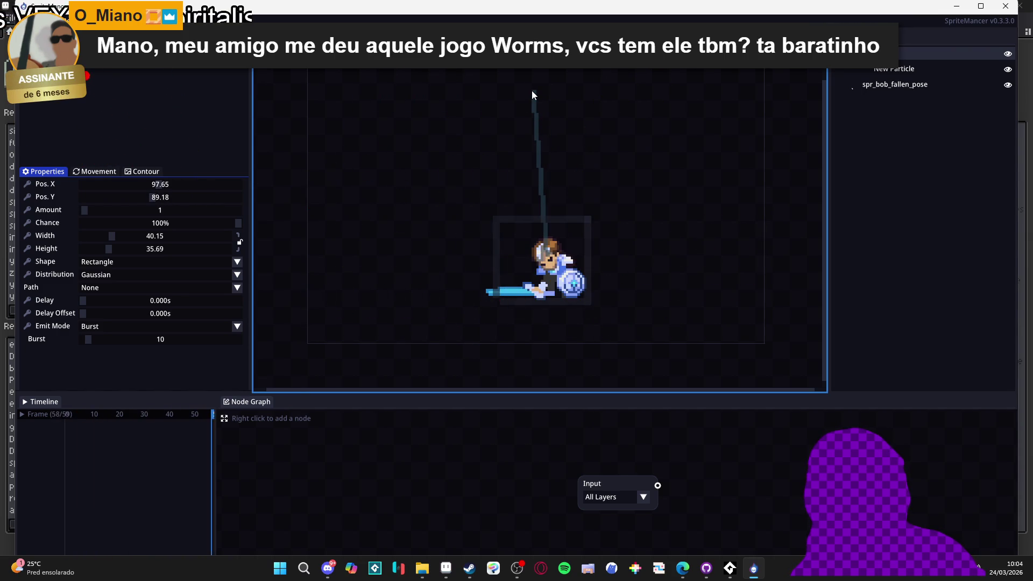
pyautogui.moveTo(175, 189)
pyautogui.mouseDown()
pyautogui.moveTo(143, 186)
pyautogui.moveTo(156, 186)
pyautogui.mouseUp()
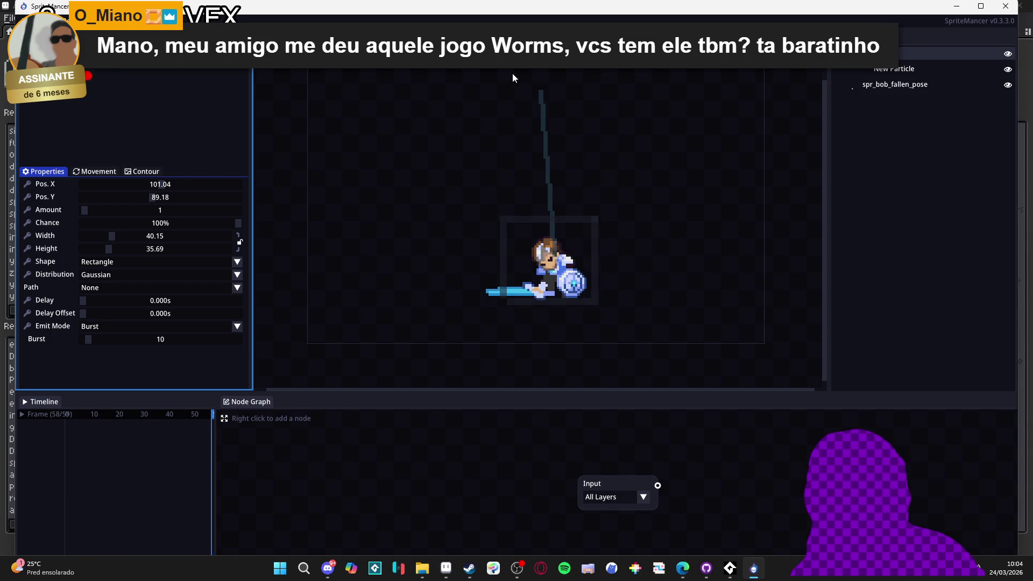
pyautogui.moveTo(543, 93)
pyautogui.mouseDown()
pyautogui.moveTo(550, 119)
pyautogui.moveTo(553, 85)
pyautogui.moveTo(538, 108)
pyautogui.moveTo(536, 68)
pyautogui.mouseUp()
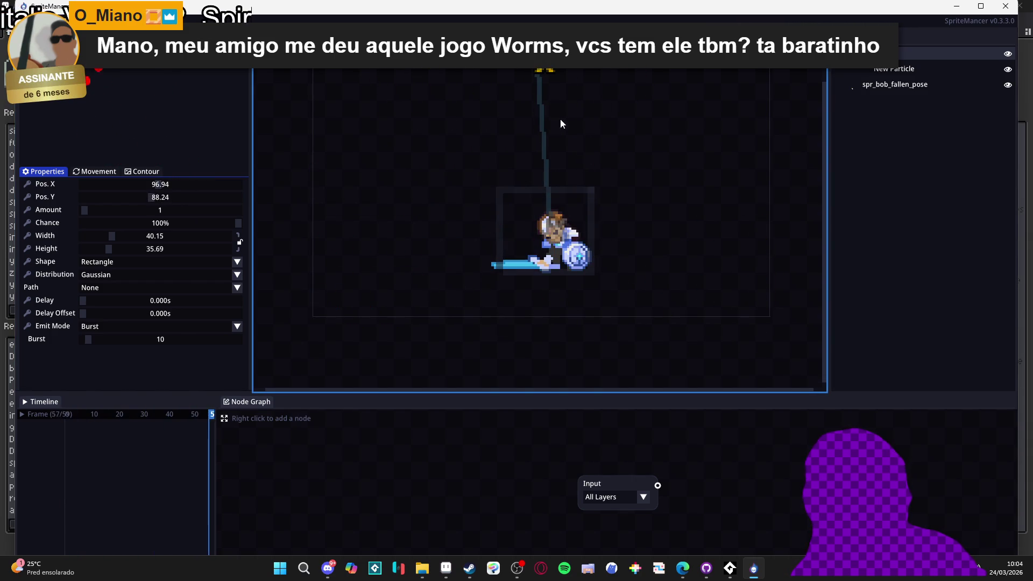
# Fine-tune the emitter position to about 100.27, 89.07 just above the character.
pyautogui.scroll(-5, 594, 278)
pyautogui.scroll(5, 540, 242)
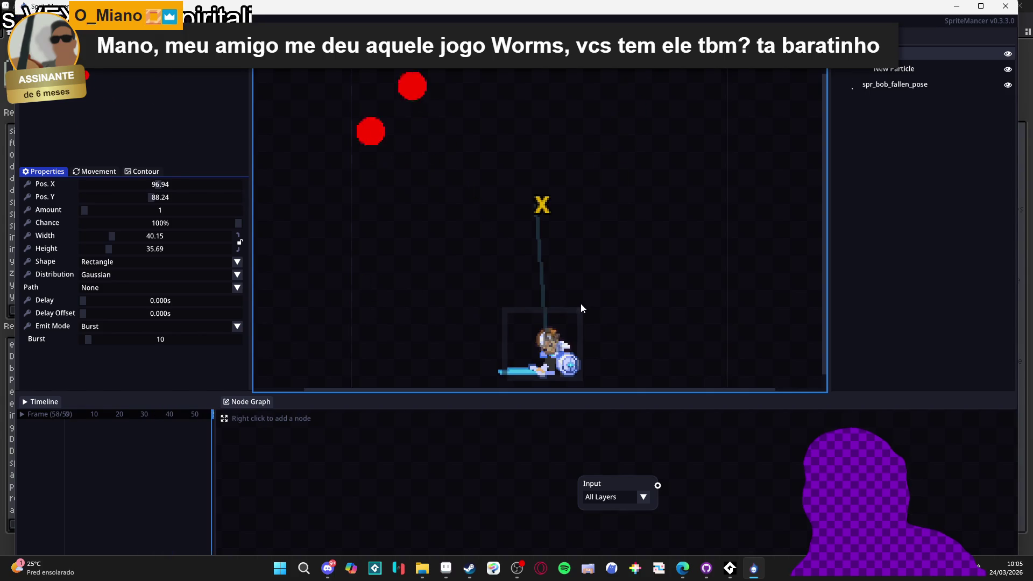
pyautogui.scroll(-5, 581, 302)
pyautogui.scroll(6, 560, 275)
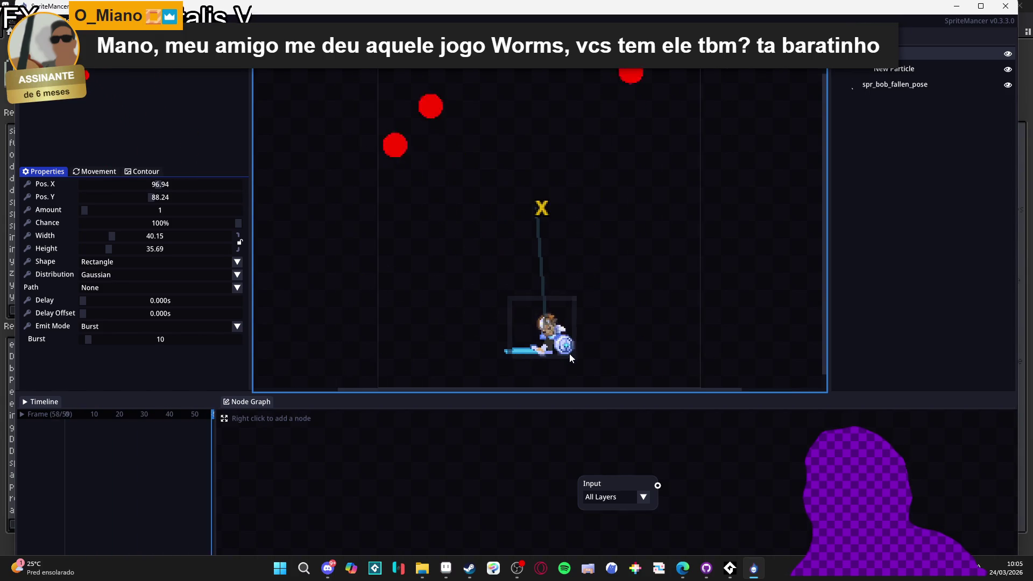
pyautogui.moveTo(534, 207)
pyautogui.mouseDown()
pyautogui.moveTo(623, 274)
pyautogui.moveTo(513, 150)
pyautogui.moveTo(525, 210)
pyautogui.moveTo(539, 205)
pyautogui.mouseUp()
pyautogui.moveTo(645, 235); pyautogui.dragTo(576, 122)
pyautogui.moveTo(482, 117); pyautogui.dragTo(467, 97)
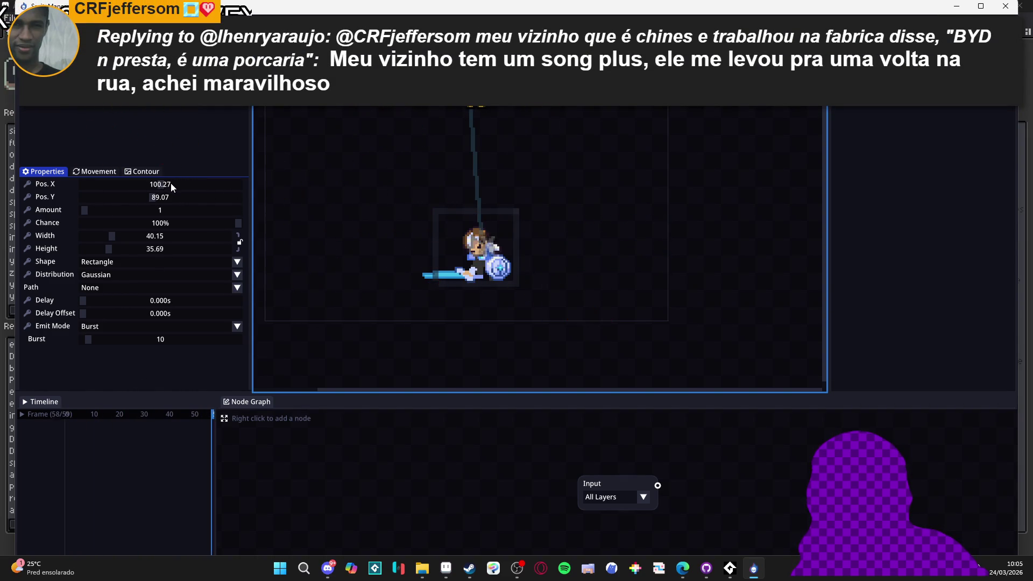
# Drag the emitter's Pos. X and Pos. Y sliders down to 0.
pyautogui.moveTo(164, 186); pyautogui.dragTo(179, 182)
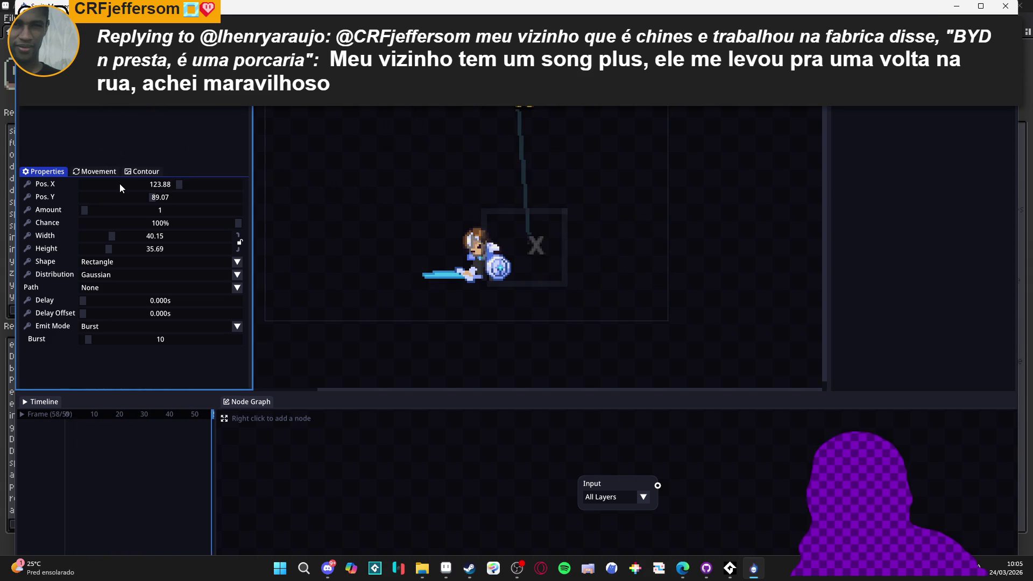
pyautogui.moveTo(98, 183); pyautogui.dragTo(59, 183)
pyautogui.moveTo(115, 199); pyautogui.dragTo(21, 188)
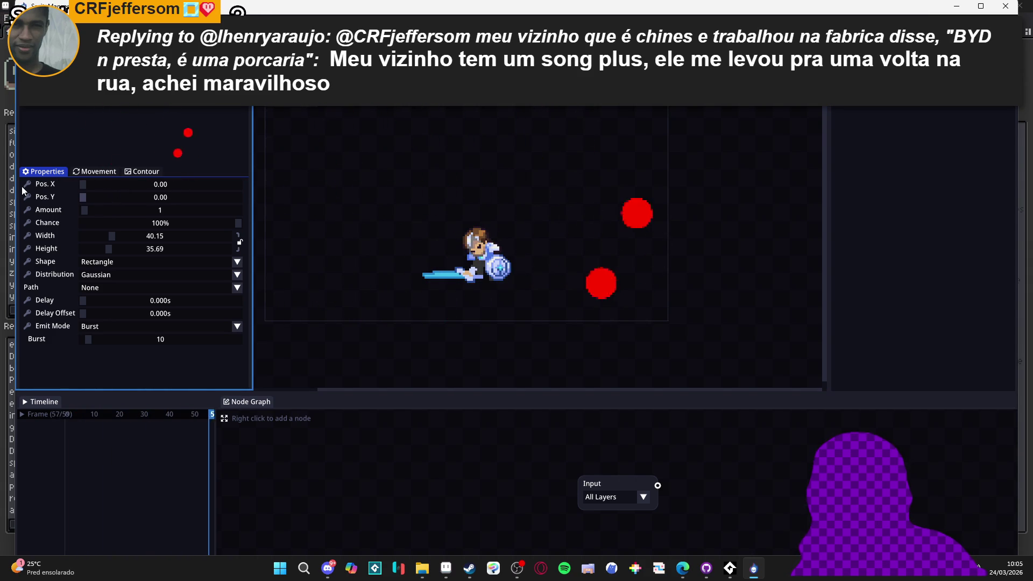
pyautogui.scroll(-2, 344, 136)
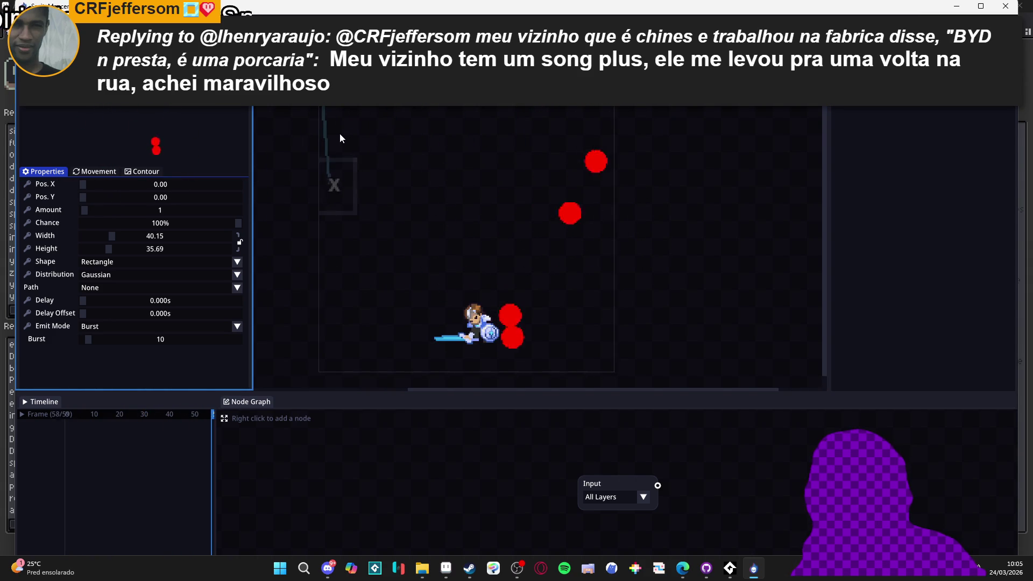
# Drag the emitter back near the character, trying positions around 111, 86.
pyautogui.moveTo(427, 143)
pyautogui.mouseDown()
pyautogui.moveTo(445, 141)
pyautogui.moveTo(461, 218)
pyautogui.moveTo(462, 117)
pyautogui.mouseUp()
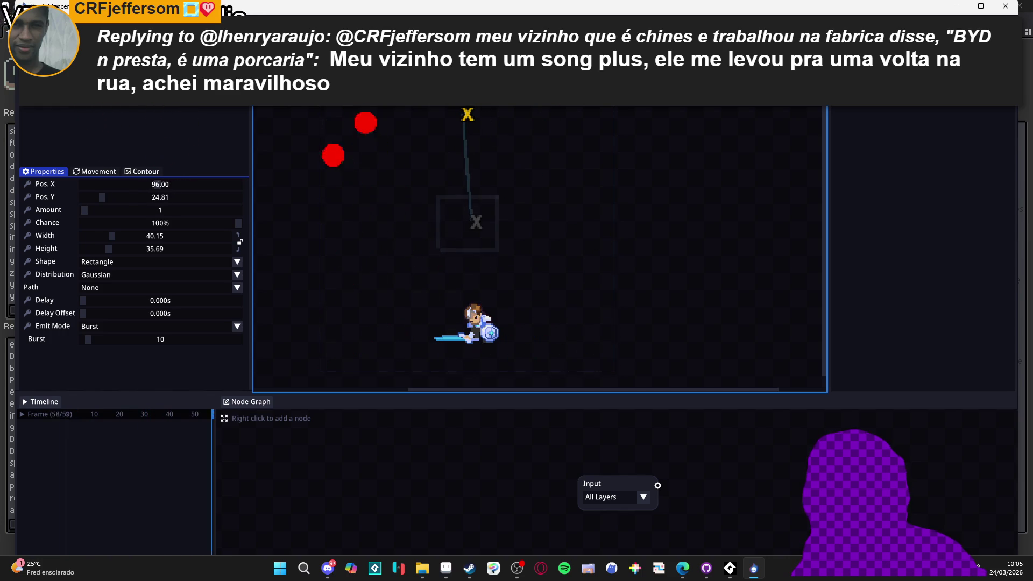
pyautogui.moveTo(464, 212); pyautogui.dragTo(529, 204)
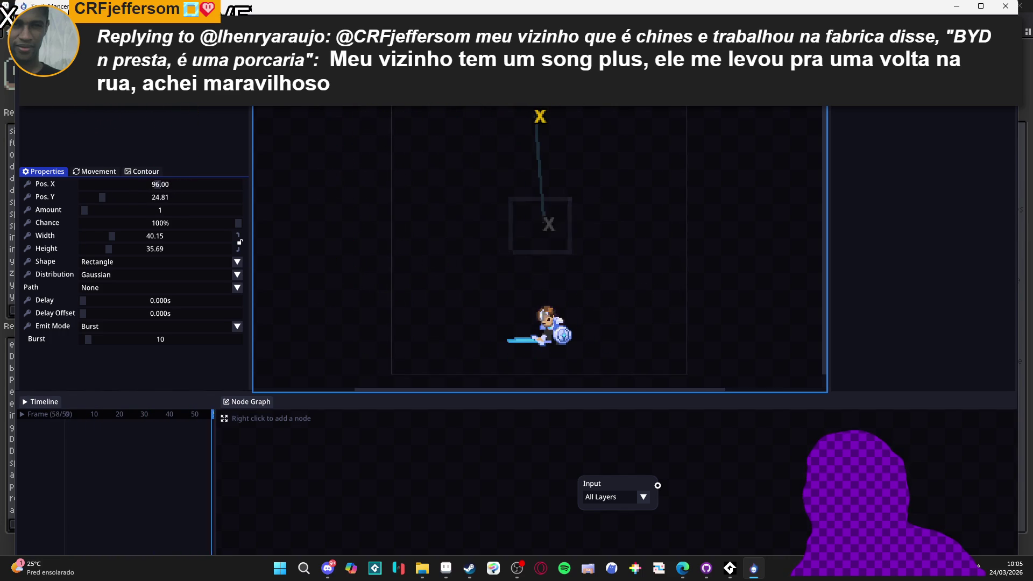
pyautogui.scroll(-3, 530, 208)
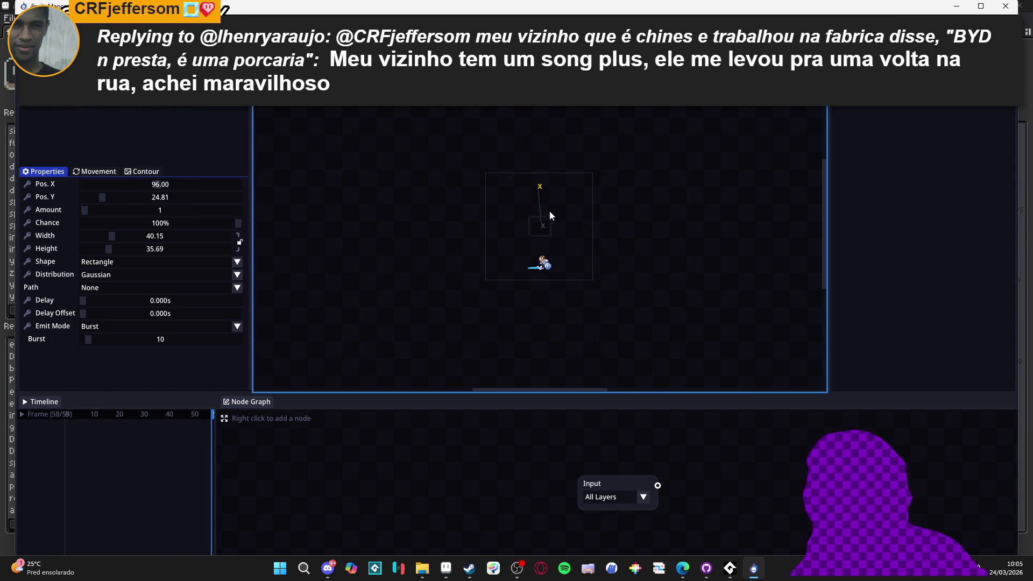
pyautogui.scroll(3, 536, 231)
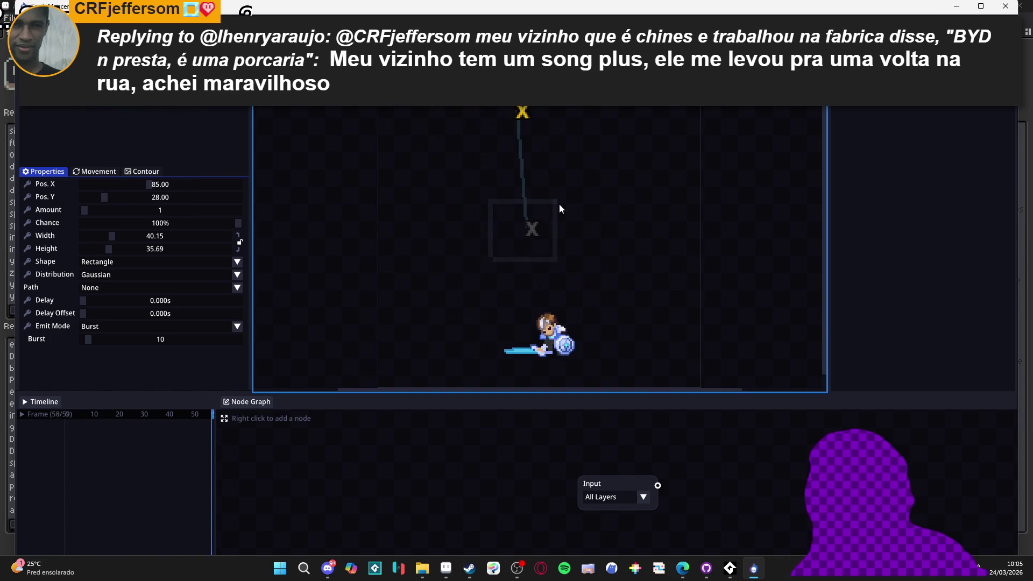
pyautogui.moveTo(523, 110); pyautogui.dragTo(562, 205)
pyautogui.click(574, 322)
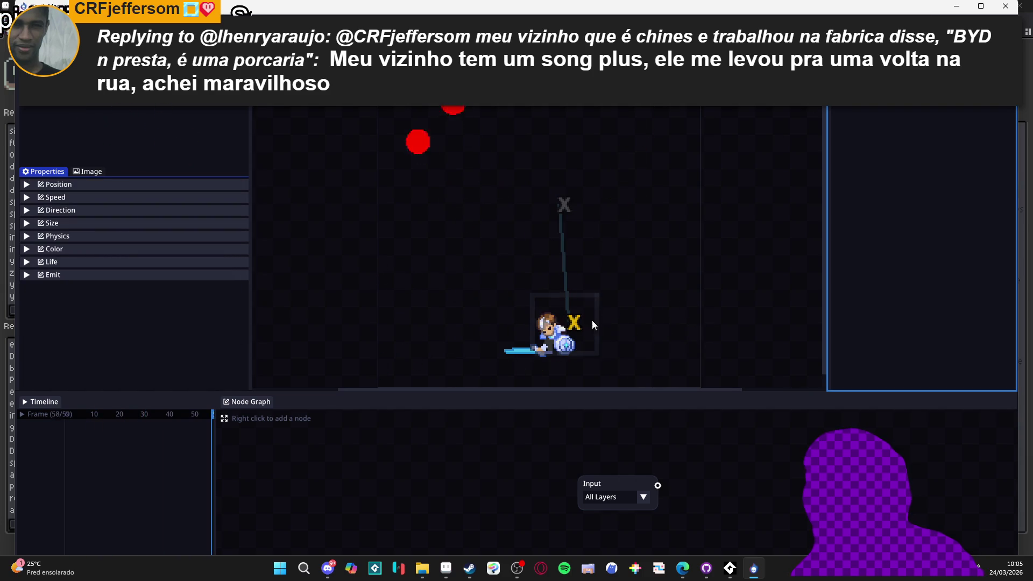
pyautogui.moveTo(572, 323)
pyautogui.mouseDown()
pyautogui.moveTo(558, 193)
pyautogui.moveTo(554, 207)
pyautogui.mouseUp()
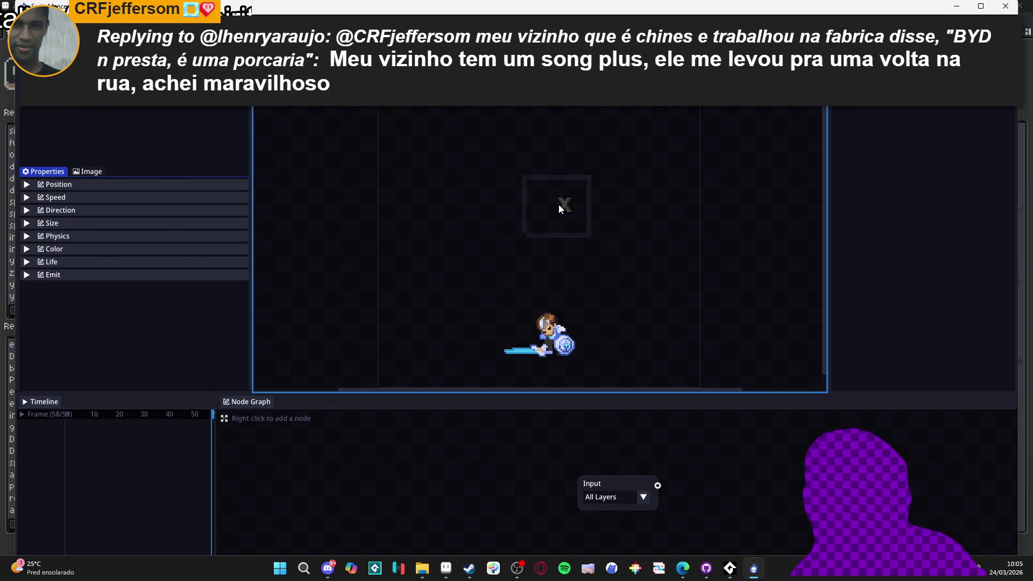
# Move the emitter down onto the character's body at 104.00, 163.11.
pyautogui.click(560, 204)
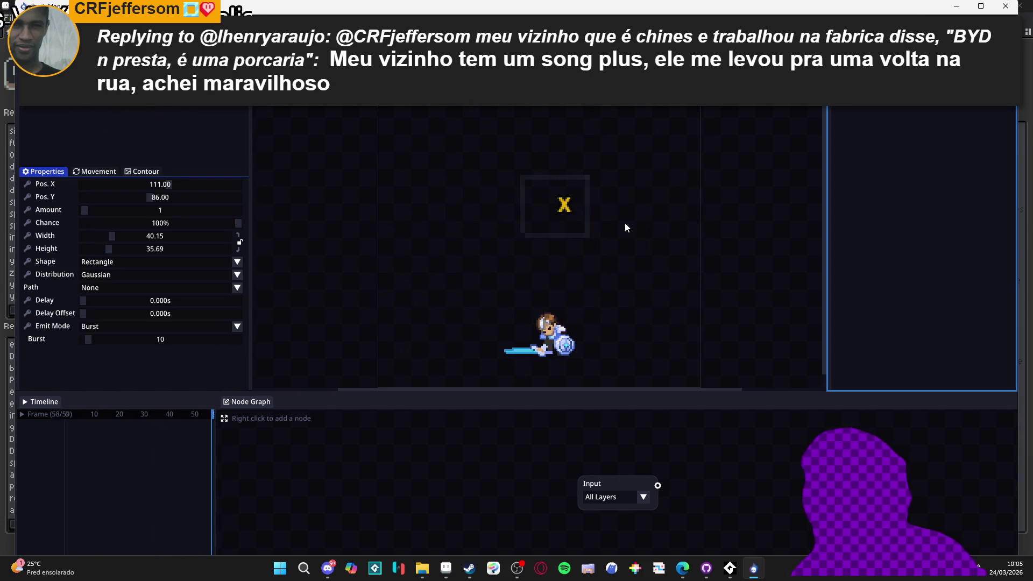
pyautogui.moveTo(562, 205)
pyautogui.mouseDown()
pyautogui.moveTo(570, 236)
pyautogui.moveTo(549, 339)
pyautogui.moveTo(553, 328)
pyautogui.mouseUp()
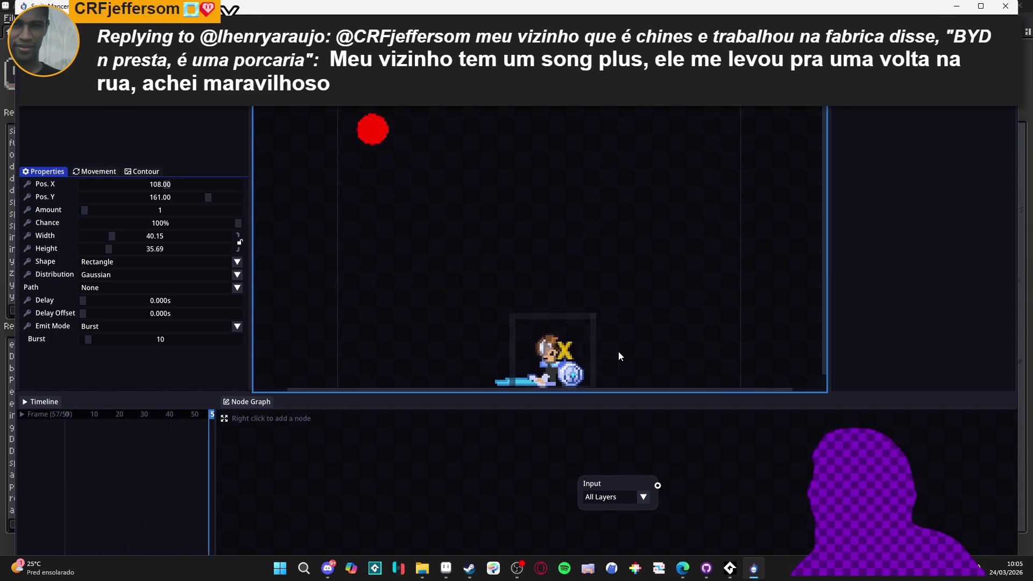
pyautogui.scroll(-5, 592, 291)
pyautogui.scroll(4, 559, 253)
pyautogui.scroll(3, 599, 283)
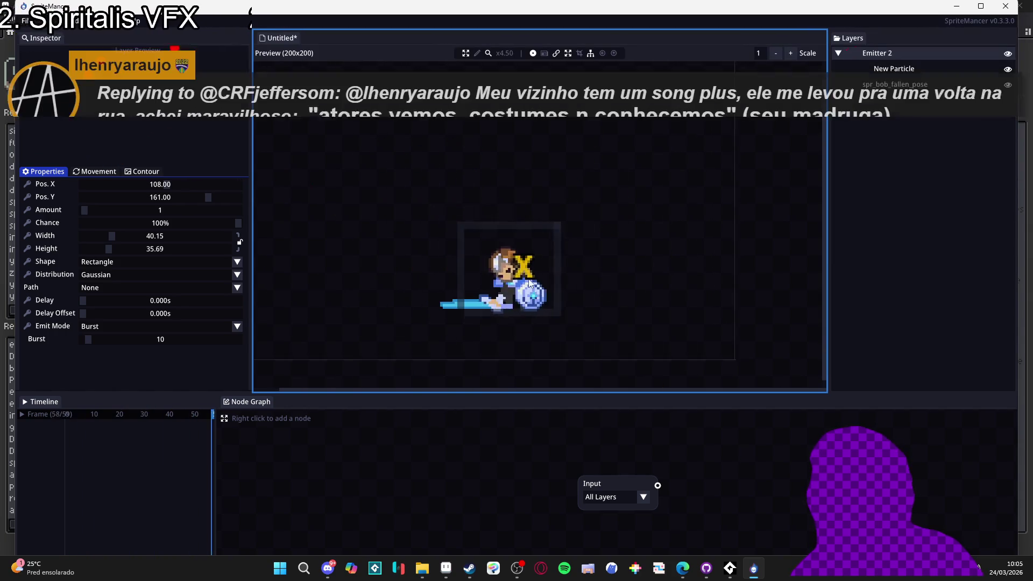
pyautogui.moveTo(522, 262); pyautogui.dragTo(512, 267)
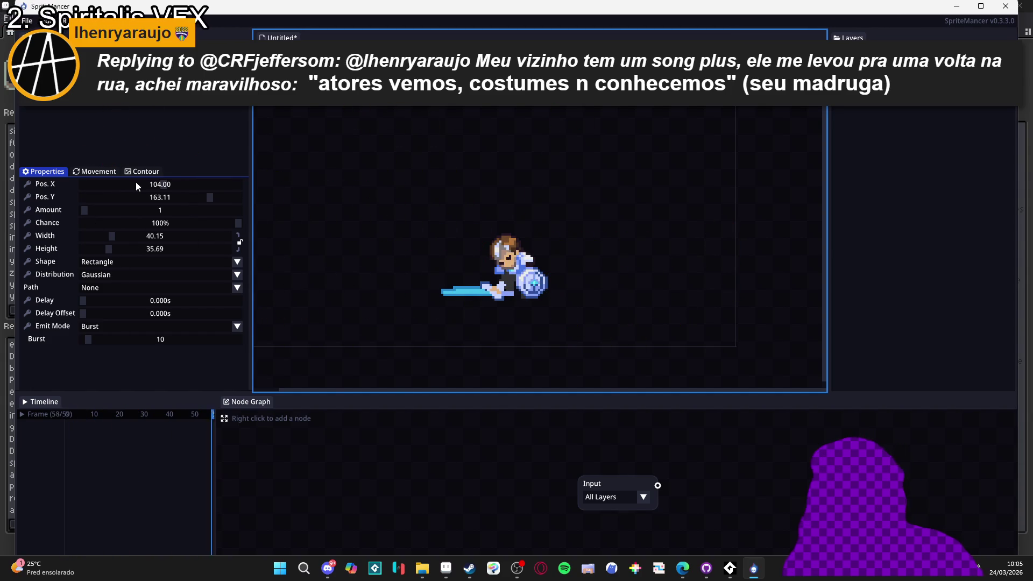
# Switch to the New Particle layer and lower its Size Min and Max to 1.00.
pyautogui.press('Down')
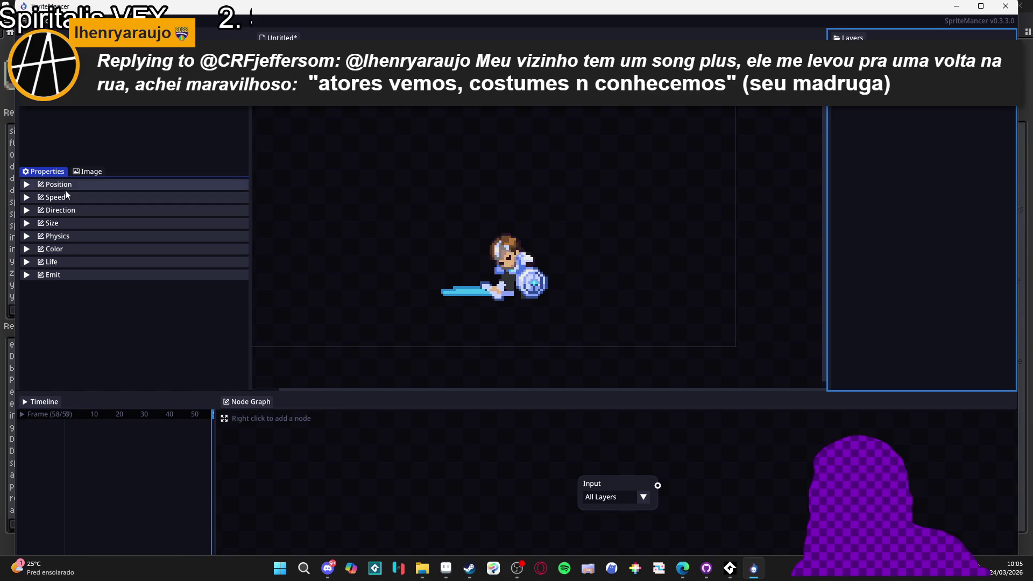
pyautogui.click(66, 223)
pyautogui.moveTo(155, 252); pyautogui.dragTo(102, 244)
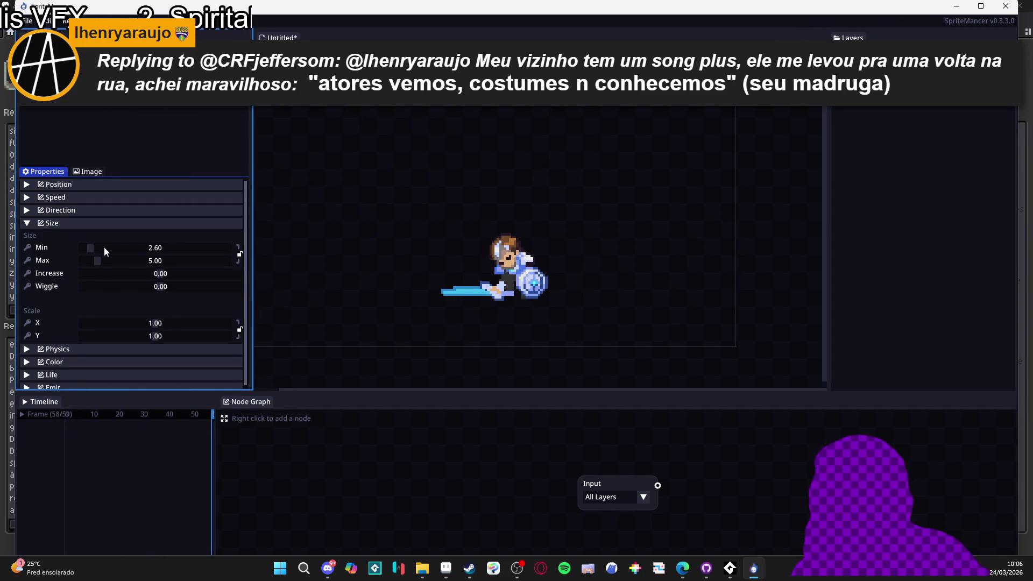
pyautogui.scroll(-5, 116, 243)
pyautogui.scroll(-6, 118, 243)
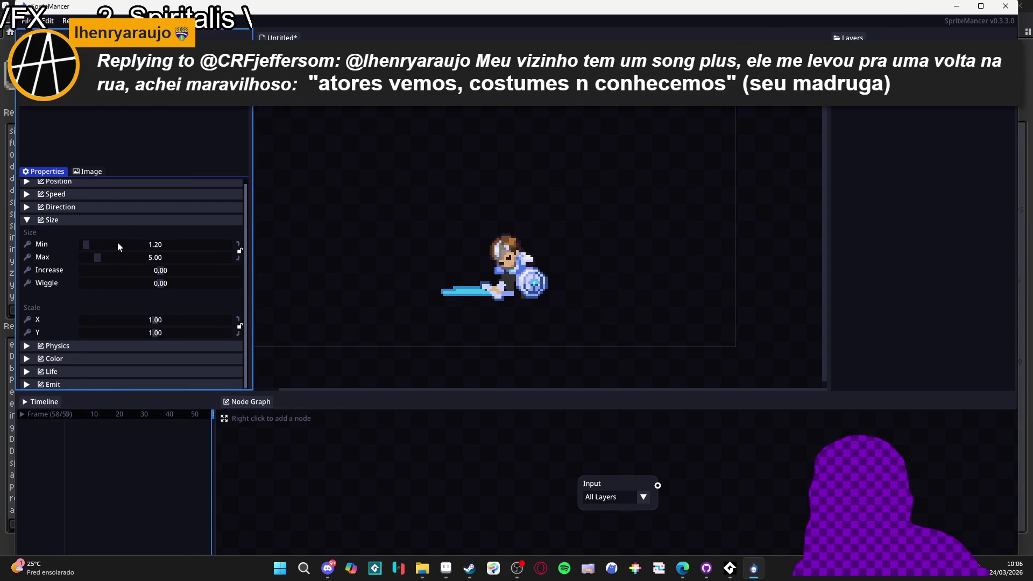
pyautogui.scroll(-4, 130, 259)
pyautogui.scroll(-15, 132, 258)
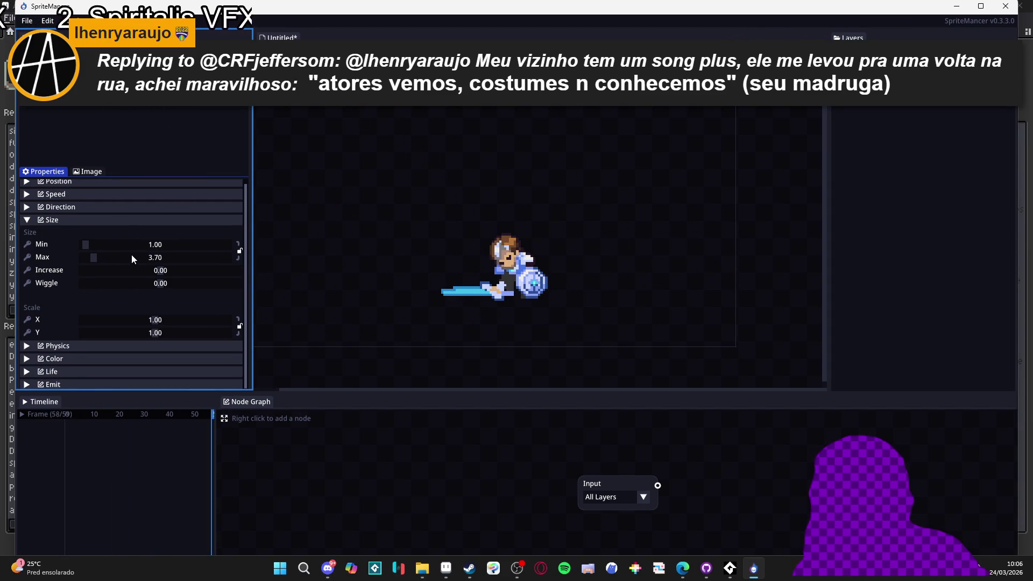
pyautogui.scroll(-3, 136, 259)
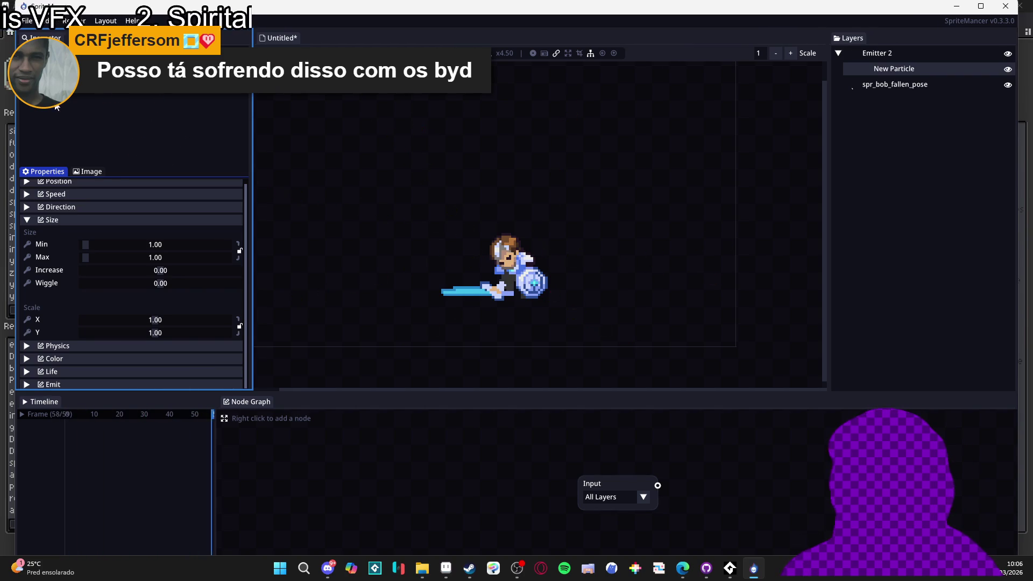
pyautogui.scroll(1, 118, 237)
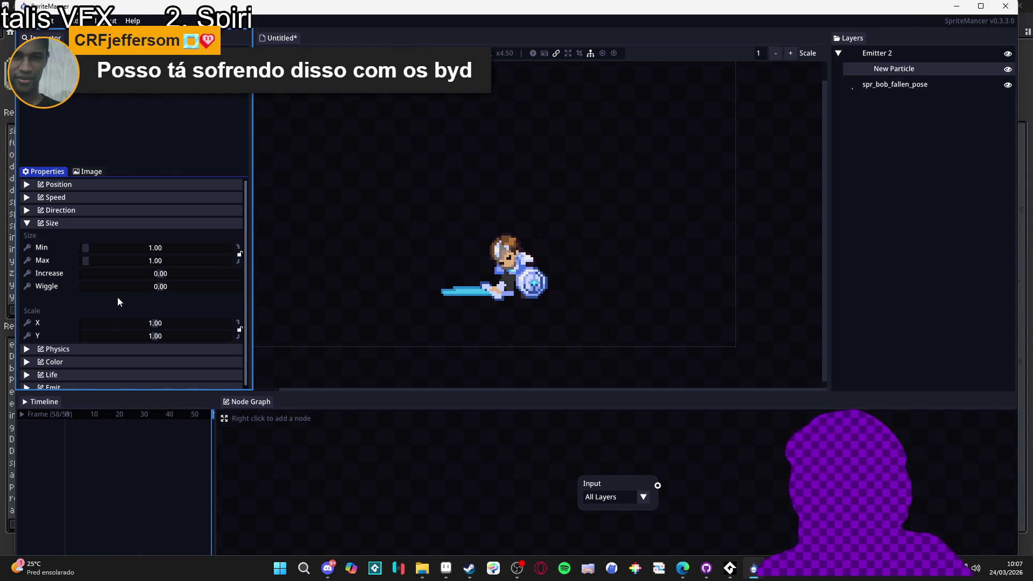
# Expand Direction and narrow the particles' emission range to roughly 46–134.
pyautogui.scroll(-1, 57, 311)
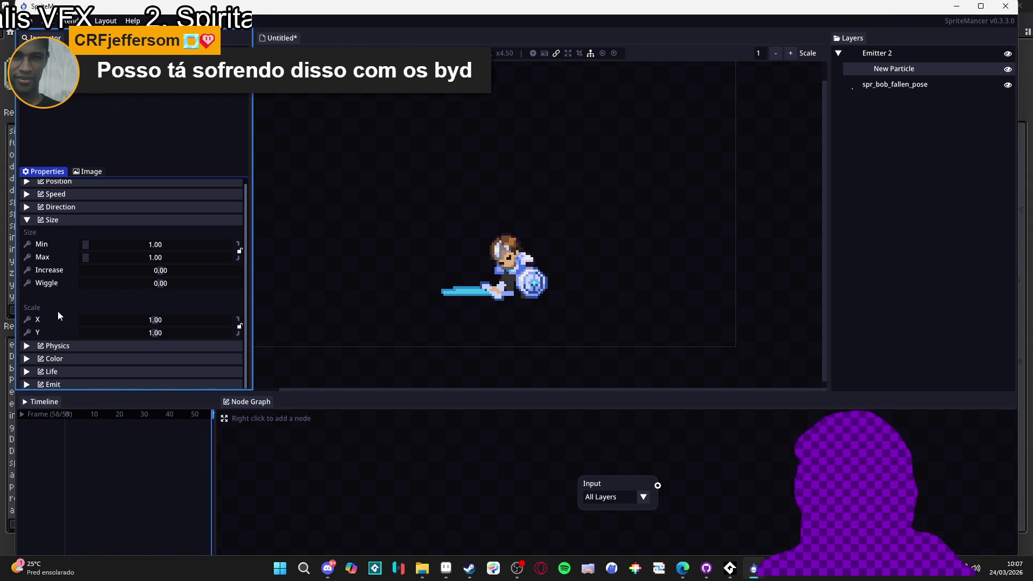
pyautogui.click(43, 345)
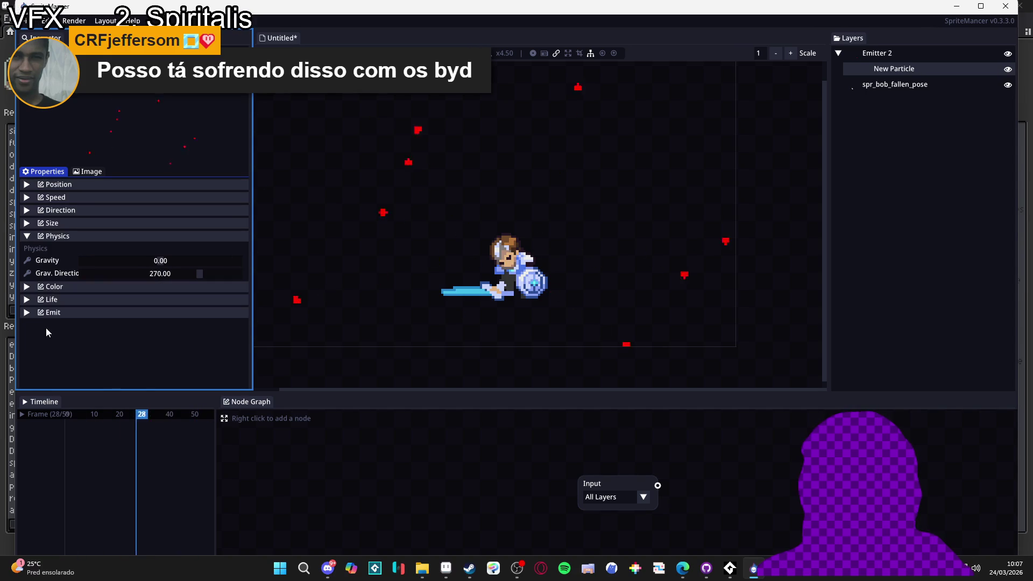
pyautogui.click(62, 240)
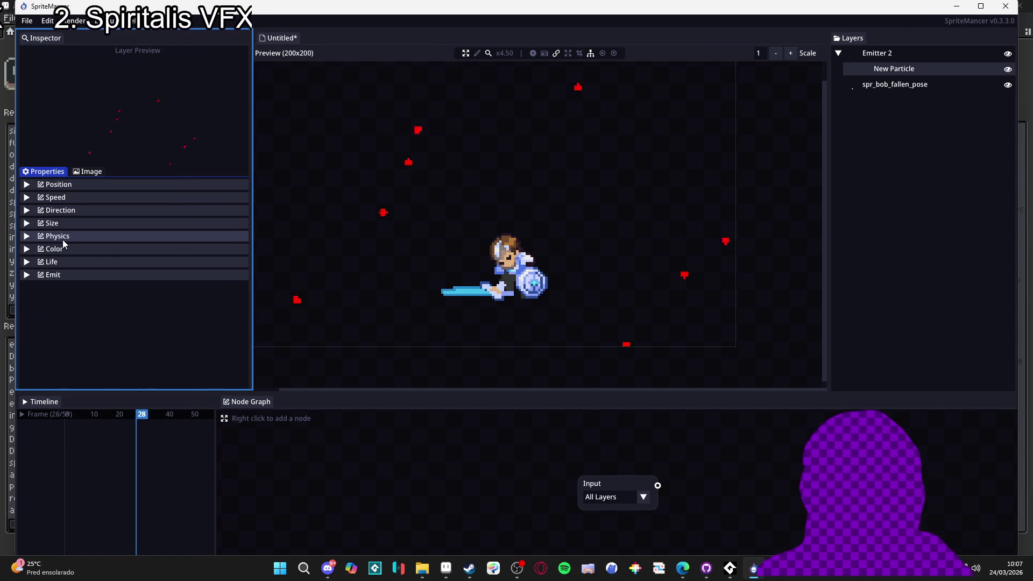
pyautogui.click(75, 212)
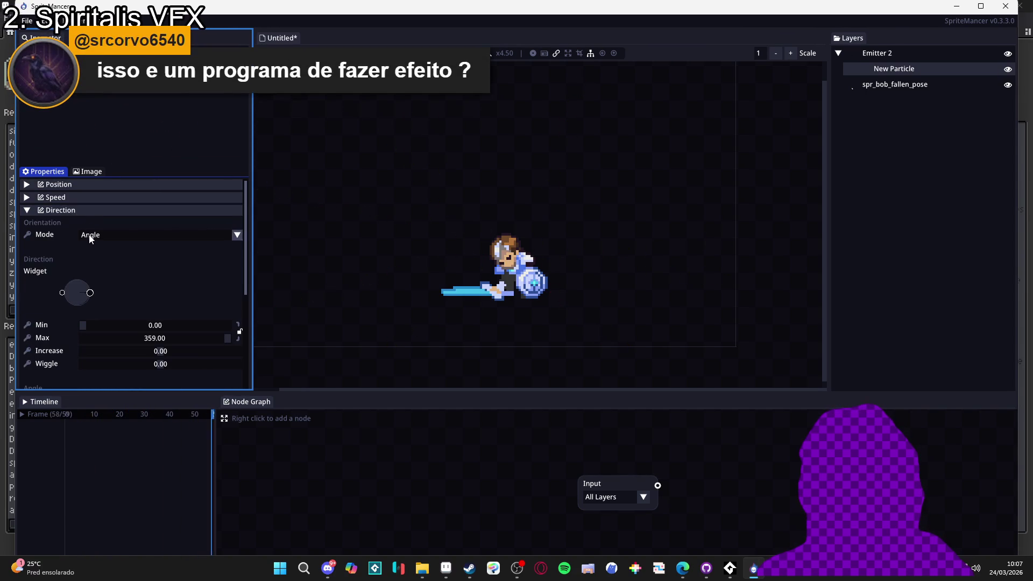
pyautogui.moveTo(63, 297); pyautogui.dragTo(76, 322)
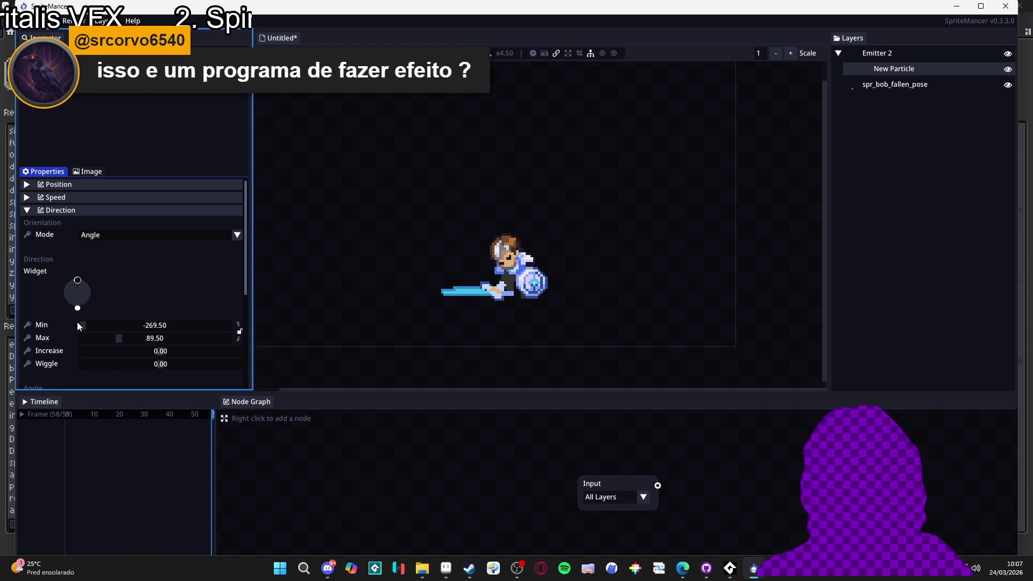
pyautogui.moveTo(144, 322); pyautogui.dragTo(169, 325)
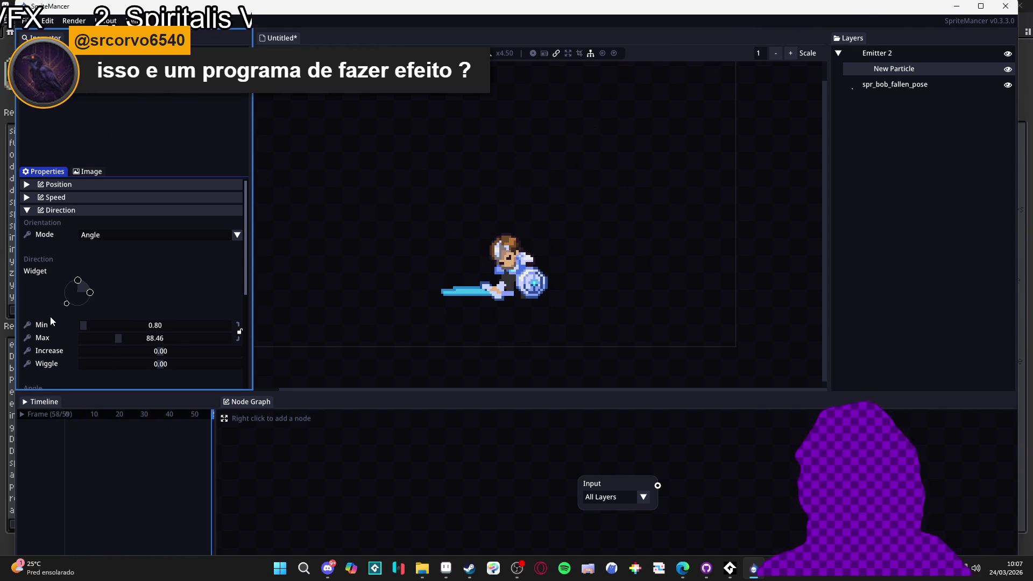
pyautogui.moveTo(64, 304); pyautogui.dragTo(78, 312)
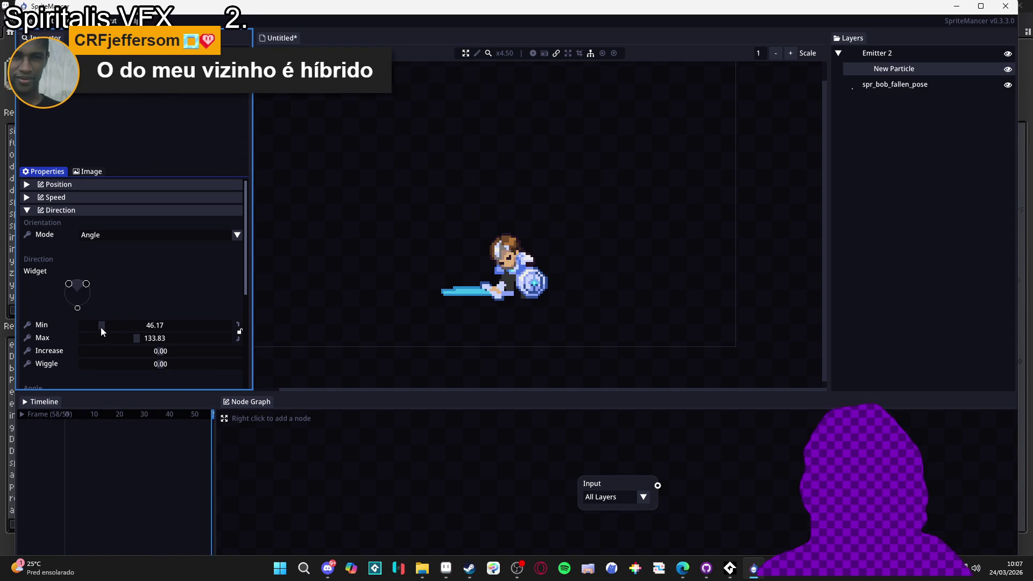
# Refine the direction range to Min 74.58 and Max 109.37.
pyautogui.moveTo(101, 327); pyautogui.dragTo(123, 337)
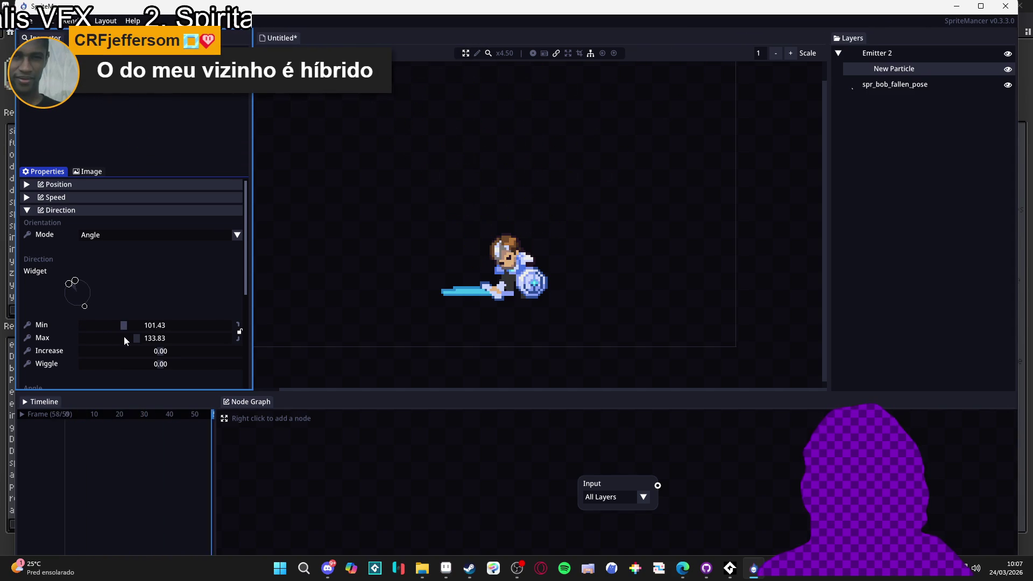
pyautogui.click(79, 310)
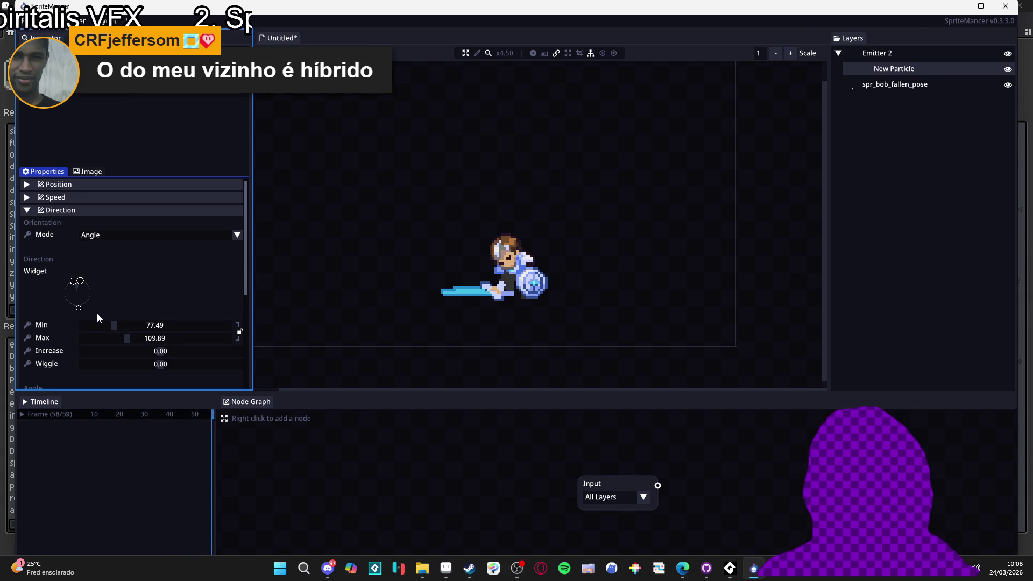
pyautogui.moveTo(78, 307); pyautogui.dragTo(79, 308)
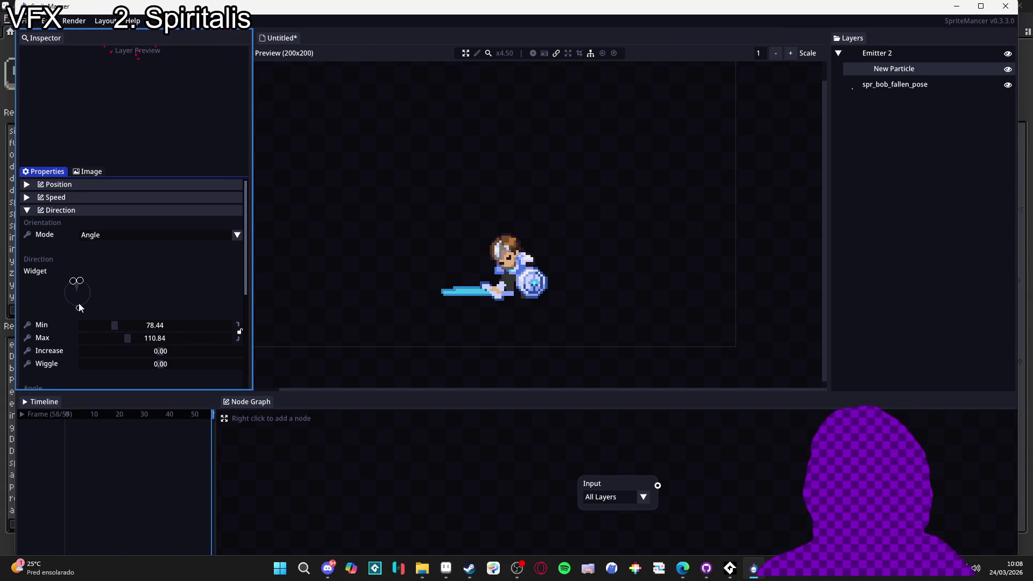
pyautogui.scroll(-2, 82, 298)
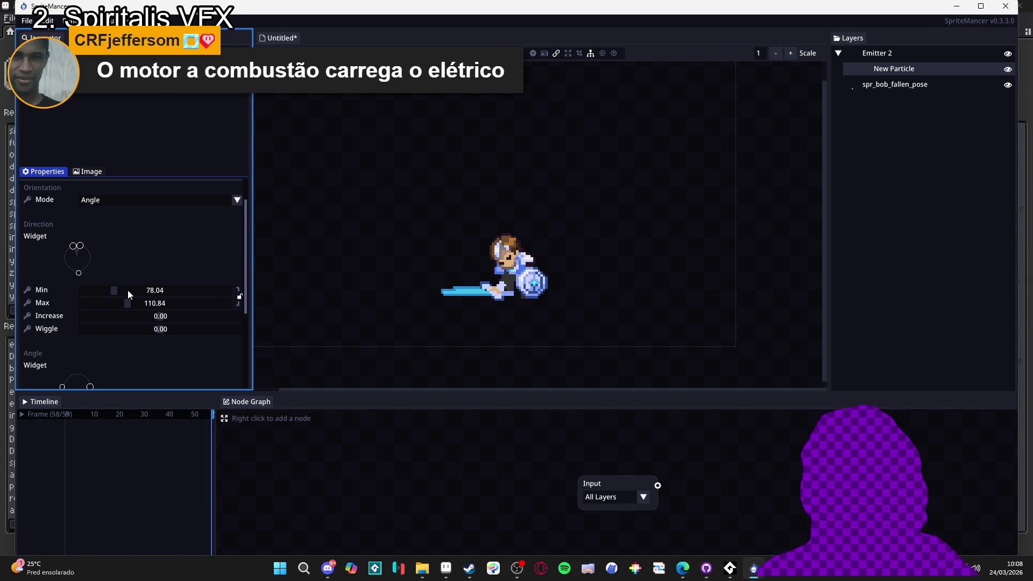
pyautogui.moveTo(127, 289); pyautogui.dragTo(79, 276)
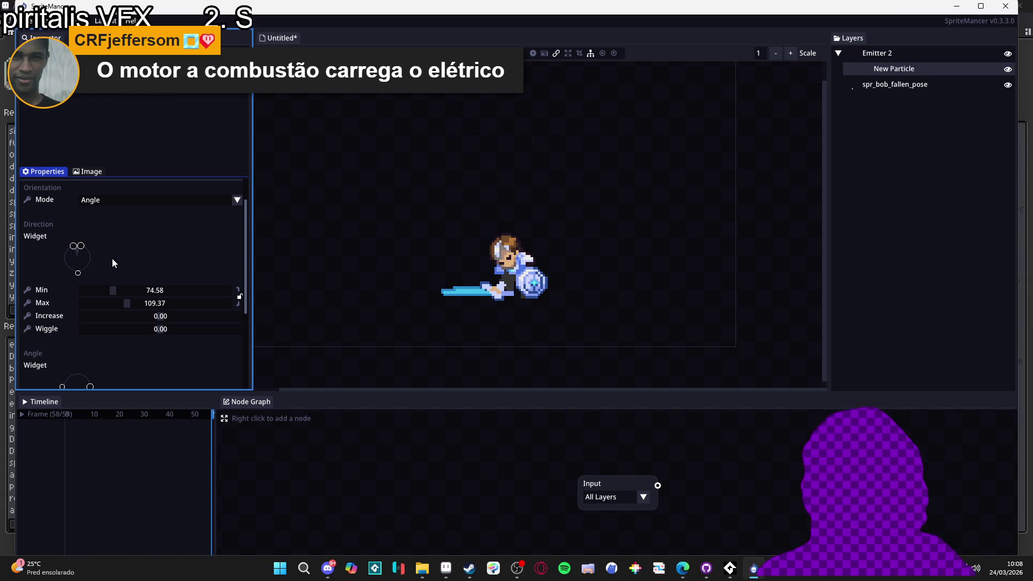
pyautogui.scroll(-5, 114, 262)
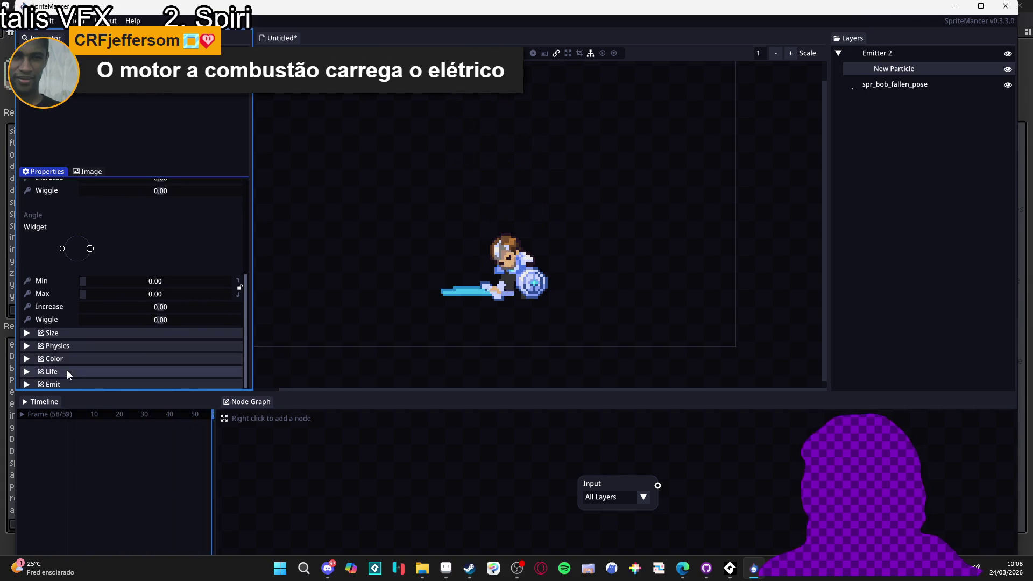
pyautogui.scroll(5, 67, 355)
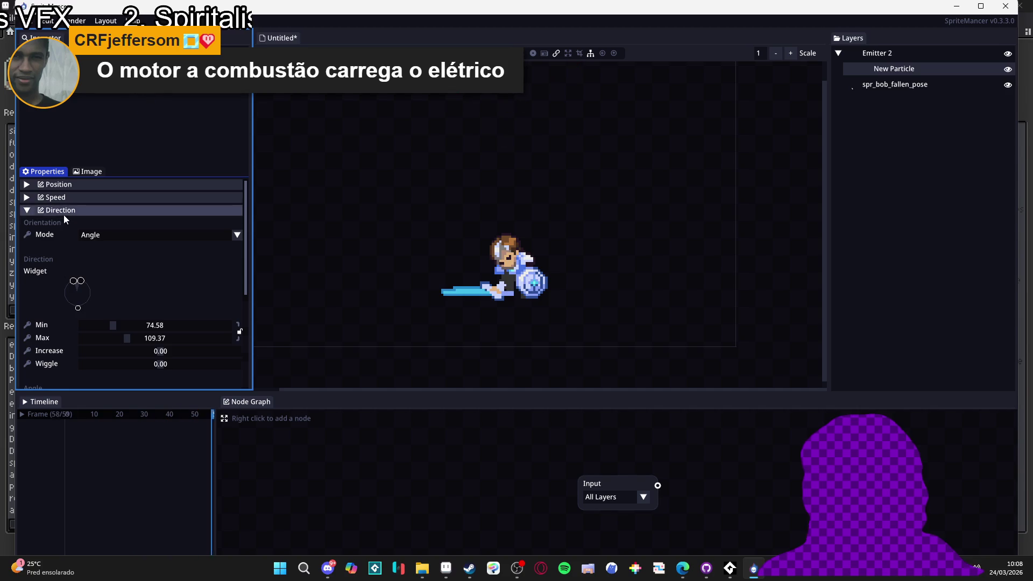
# Lower Speed Increase to -0.08, keeping speed Min and Max at 3.00.
pyautogui.click(64, 213)
pyautogui.click(48, 197)
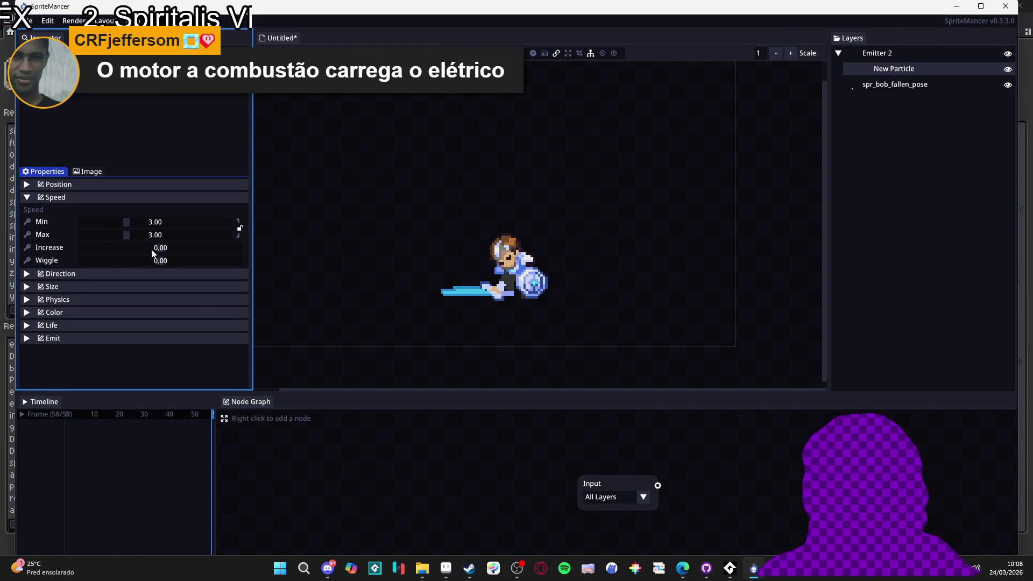
pyautogui.moveTo(153, 253)
pyautogui.mouseDown()
pyautogui.moveTo(172, 251)
pyautogui.moveTo(149, 259)
pyautogui.mouseUp()
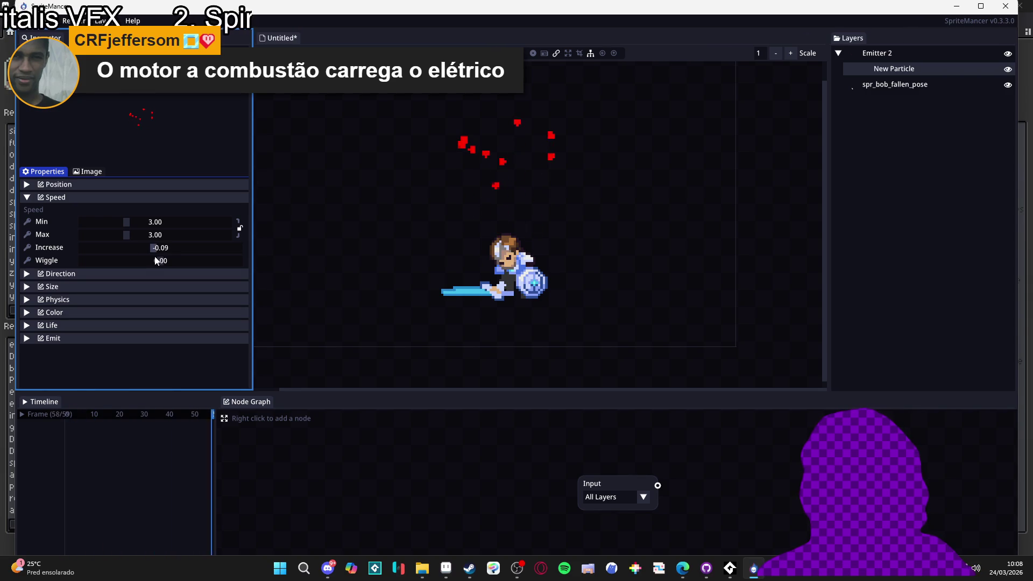
pyautogui.moveTo(156, 257); pyautogui.dragTo(160, 260)
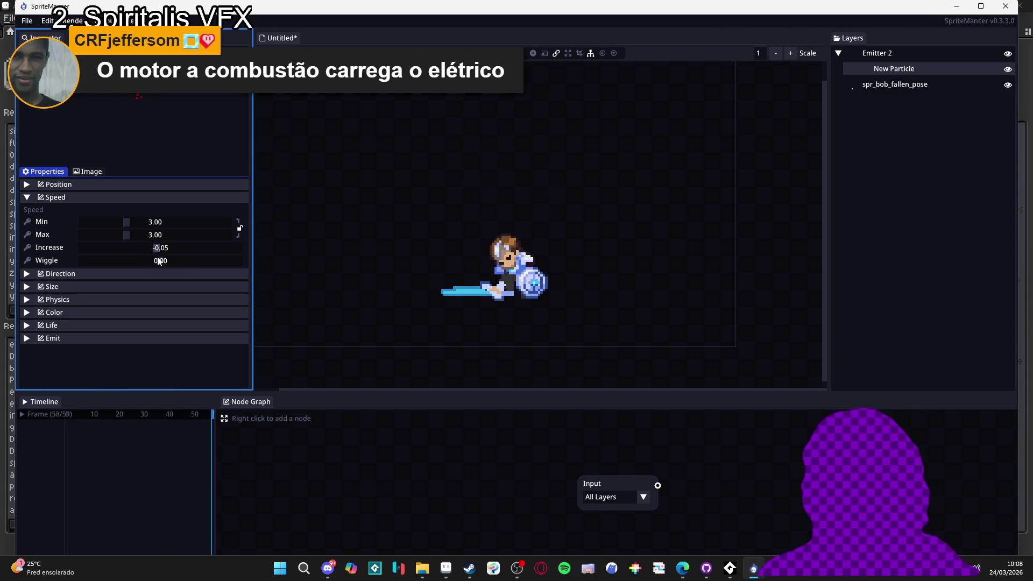
pyautogui.moveTo(158, 261); pyautogui.dragTo(157, 261)
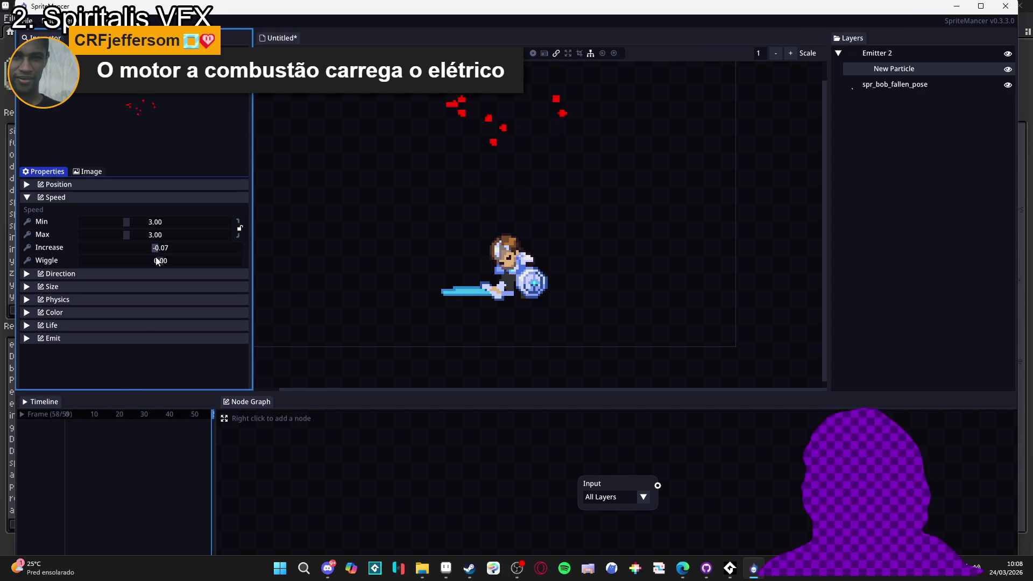
pyautogui.moveTo(153, 261); pyautogui.dragTo(153, 261)
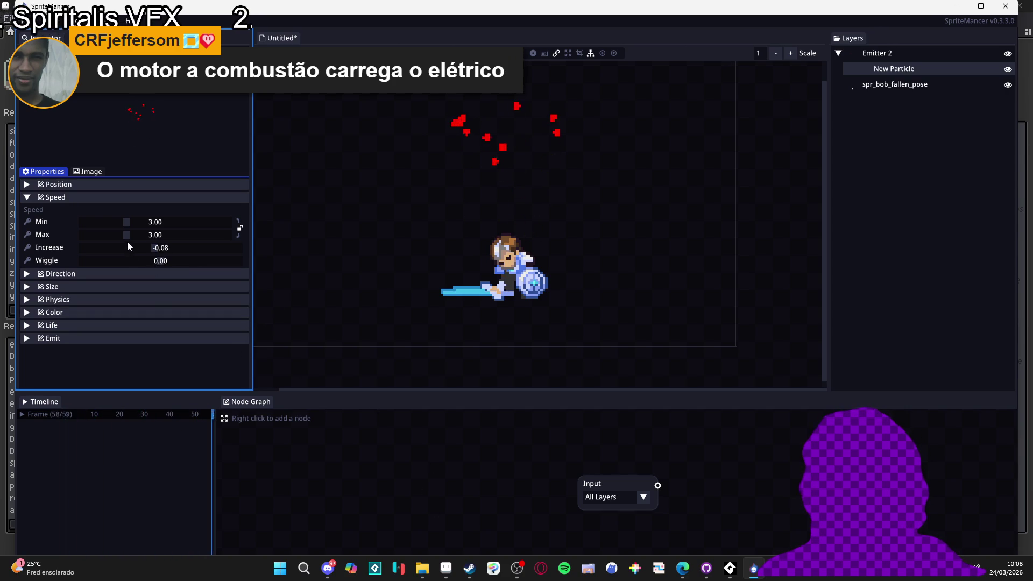
# Raise the Direction Wiggle to about 34.57, then collapse Direction.
pyautogui.click(74, 274)
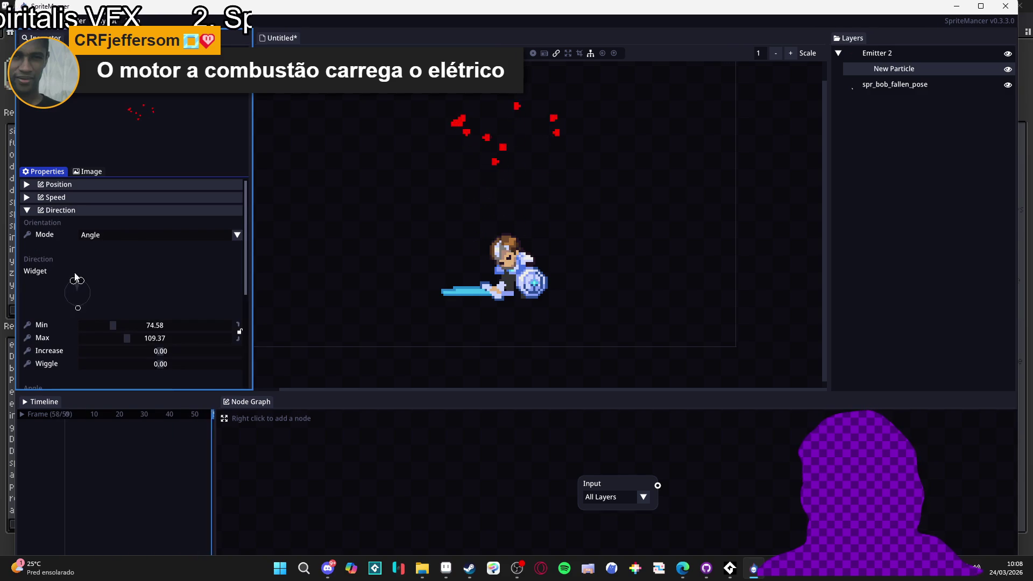
pyautogui.click(60, 212)
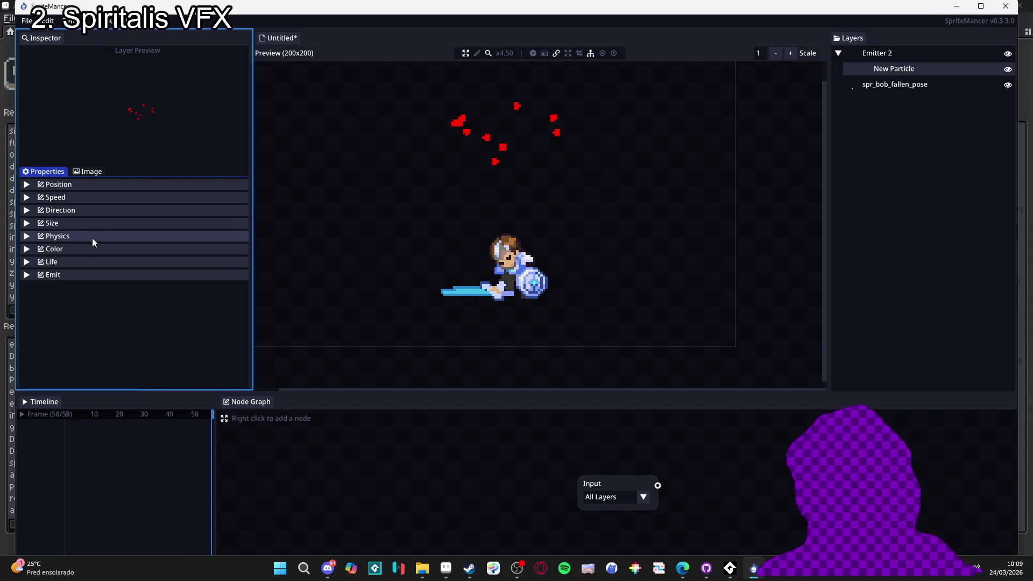
pyautogui.click(80, 212)
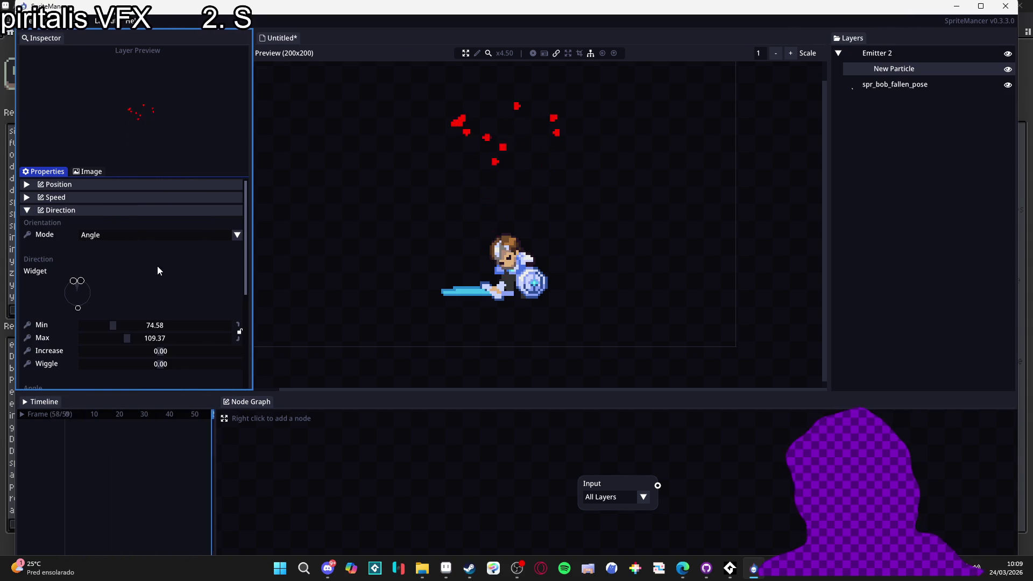
pyautogui.click(110, 207)
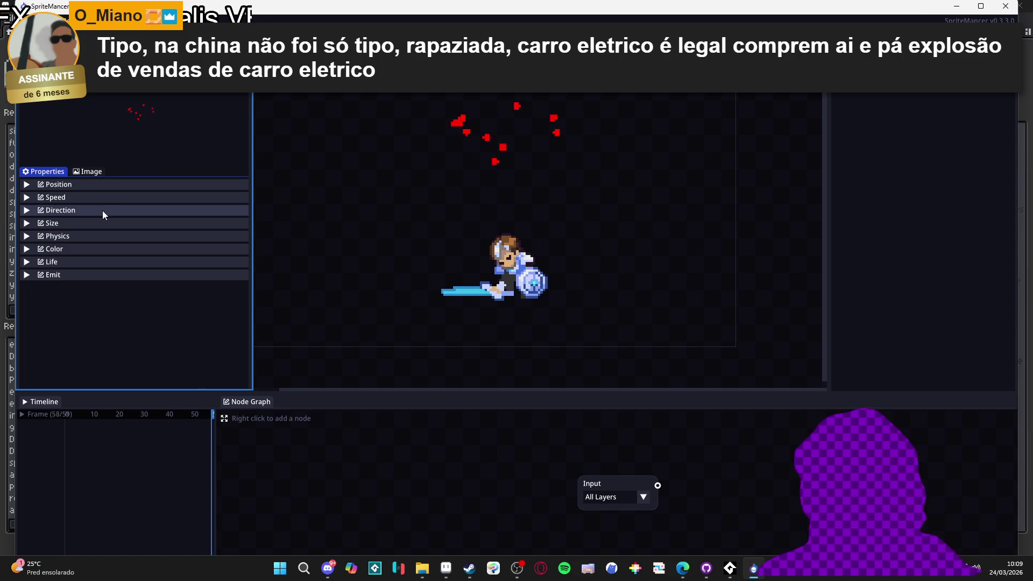
pyautogui.click(103, 211)
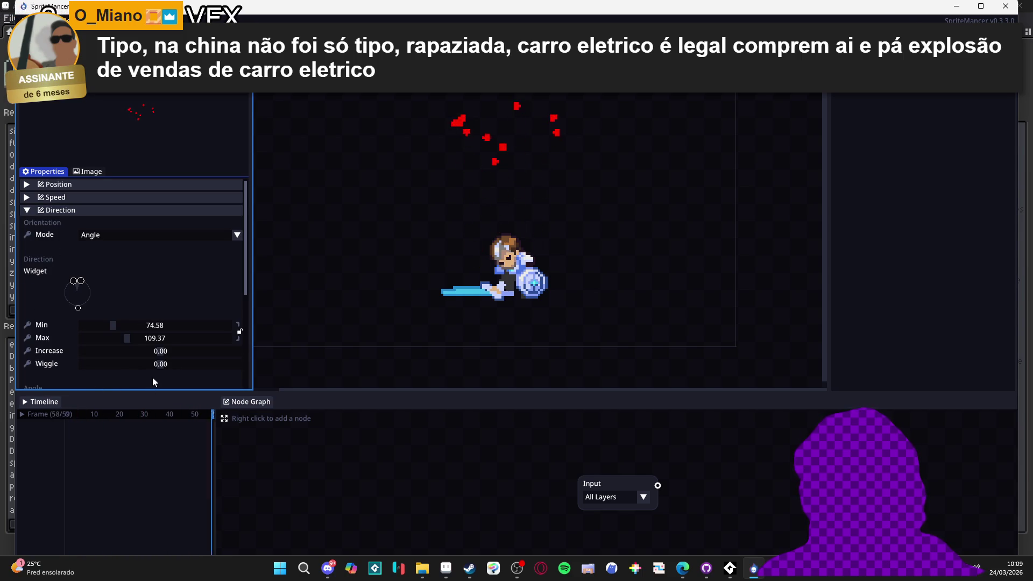
pyautogui.moveTo(171, 365); pyautogui.dragTo(167, 366)
pyautogui.scroll(6, 166, 366)
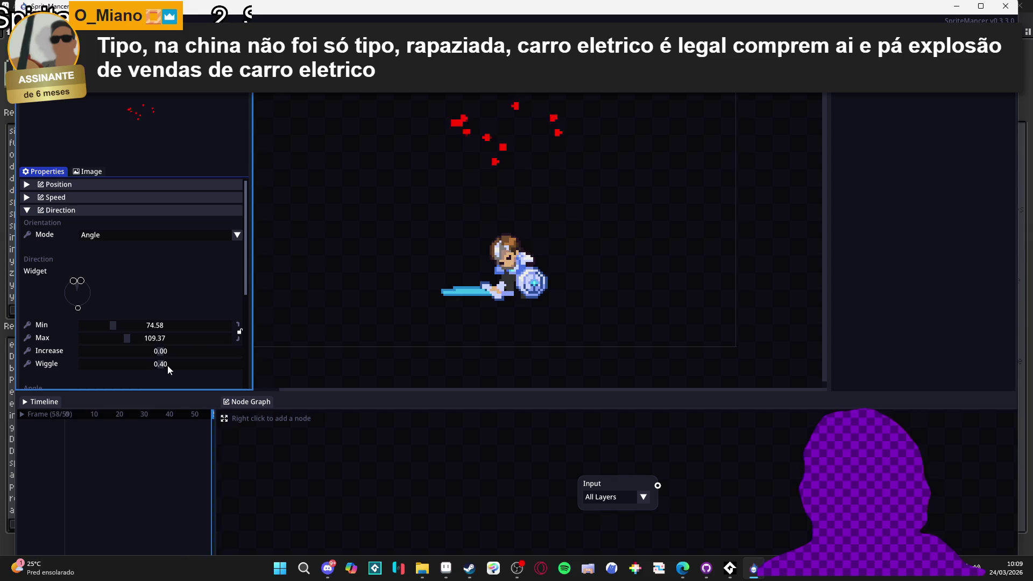
pyautogui.moveTo(167, 363); pyautogui.dragTo(189, 363)
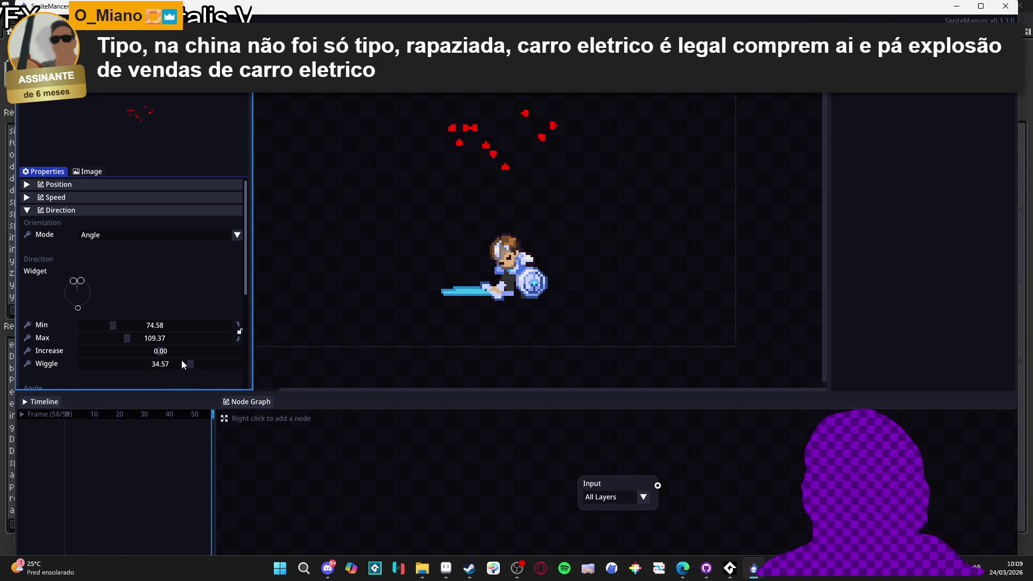
pyautogui.click(45, 207)
# Set particle speed to Min 0.97, Max 1.93 and Increase -0.02.
pyautogui.click(45, 199)
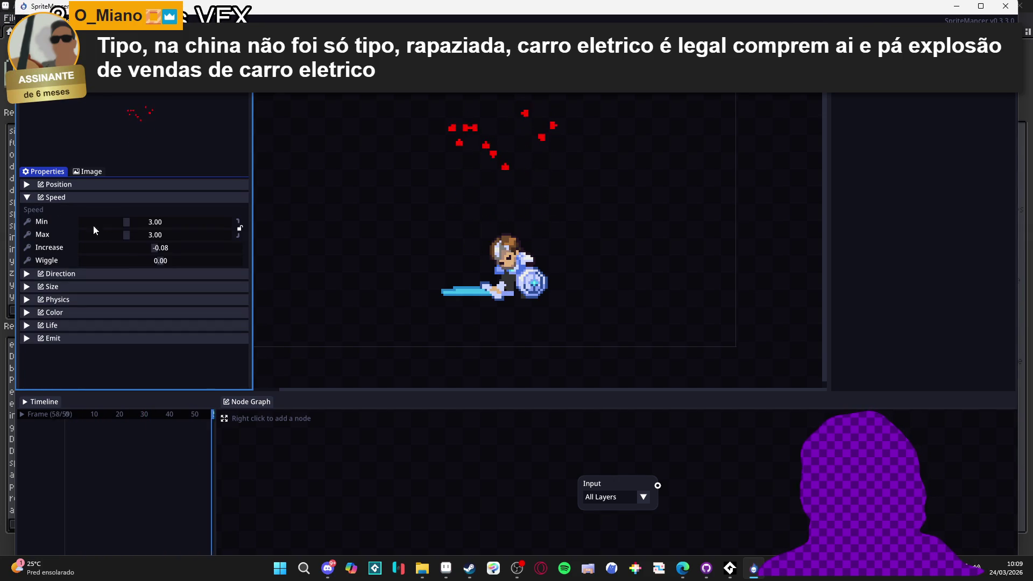
pyautogui.moveTo(104, 227)
pyautogui.mouseDown()
pyautogui.moveTo(120, 238)
pyautogui.moveTo(92, 220)
pyautogui.moveTo(160, 255)
pyautogui.mouseUp()
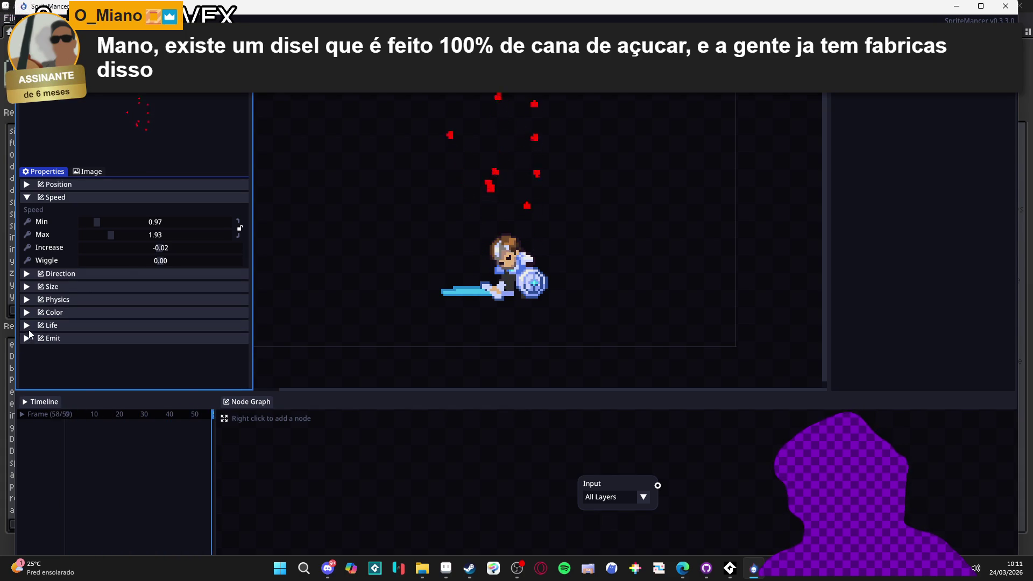
# Review the particle's Direction, Speed and Image settings.
pyautogui.click(53, 274)
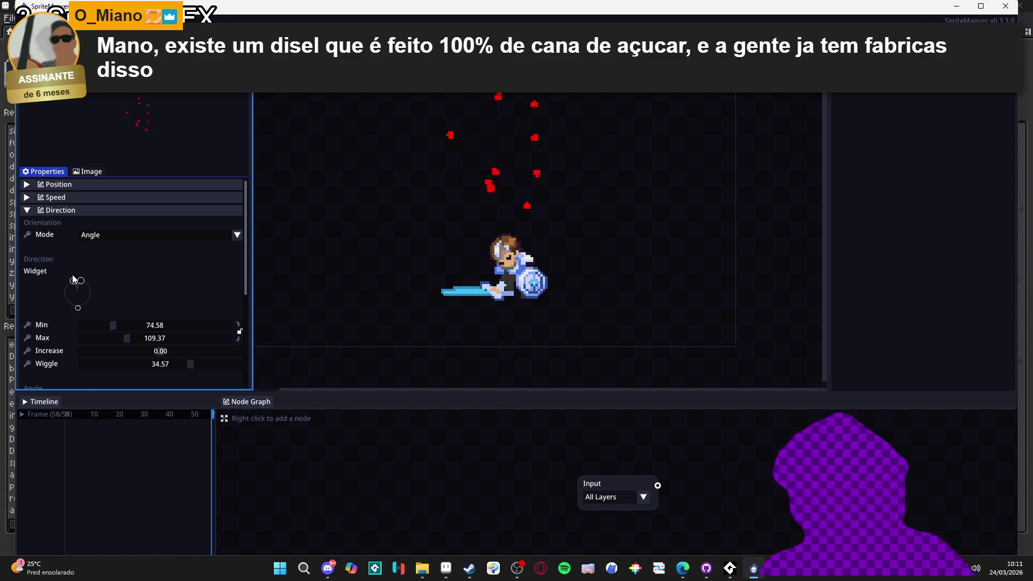
pyautogui.click(55, 211)
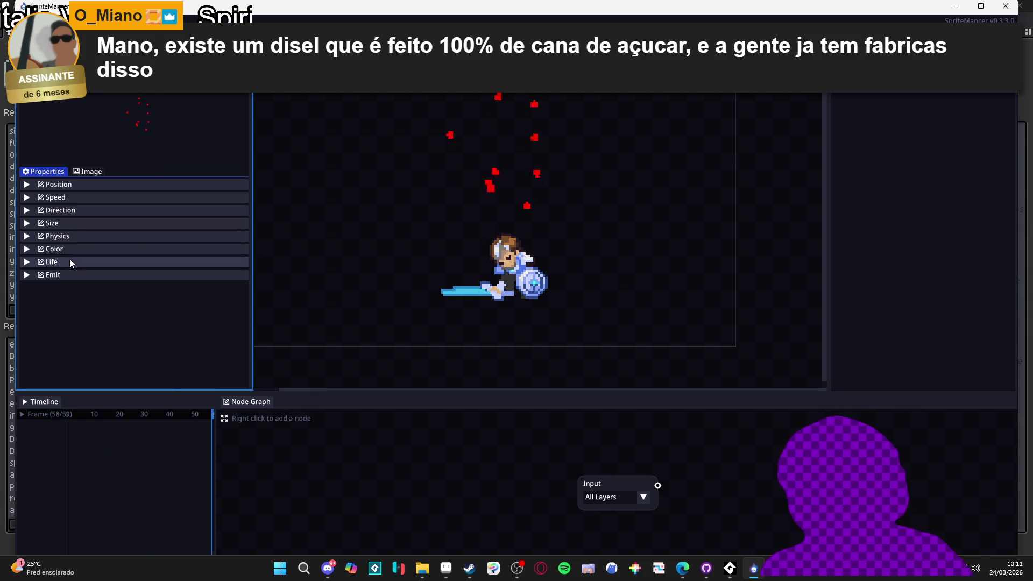
pyautogui.click(81, 200)
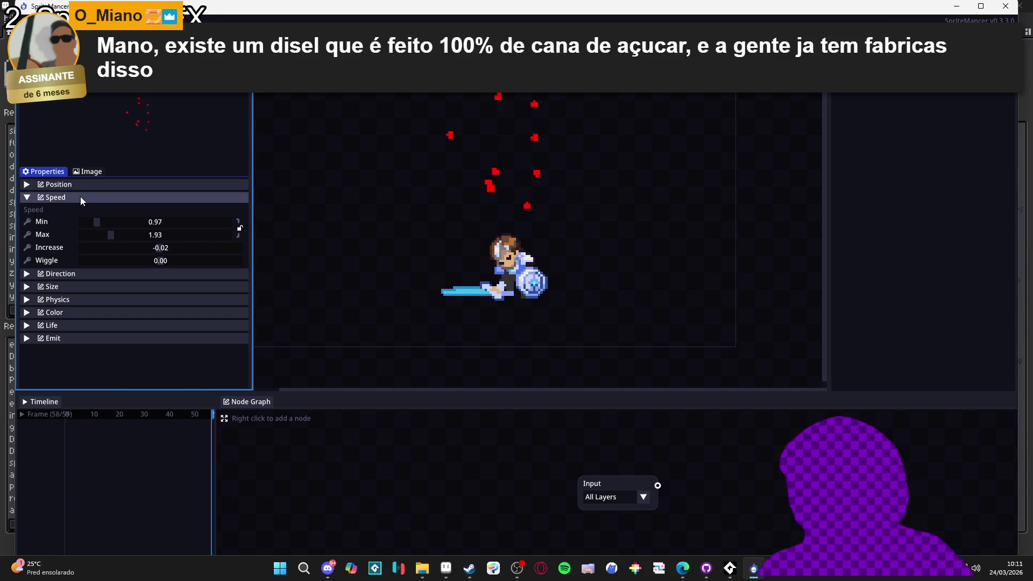
pyautogui.click(81, 197)
pyautogui.click(89, 172)
pyautogui.click(37, 173)
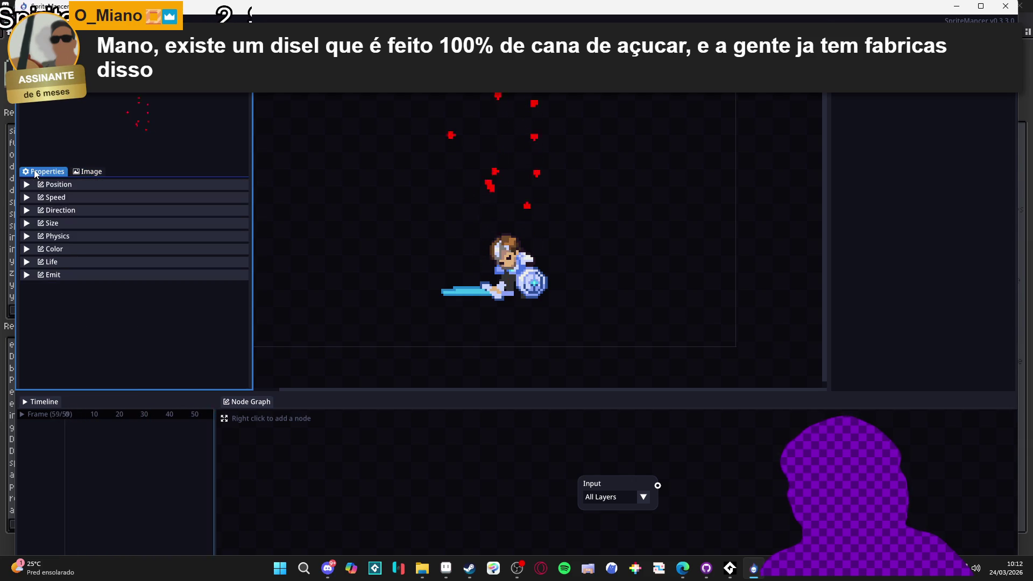
# Set the Birth colour to white and Midlife to white at 0.46 alpha.
pyautogui.click(69, 251)
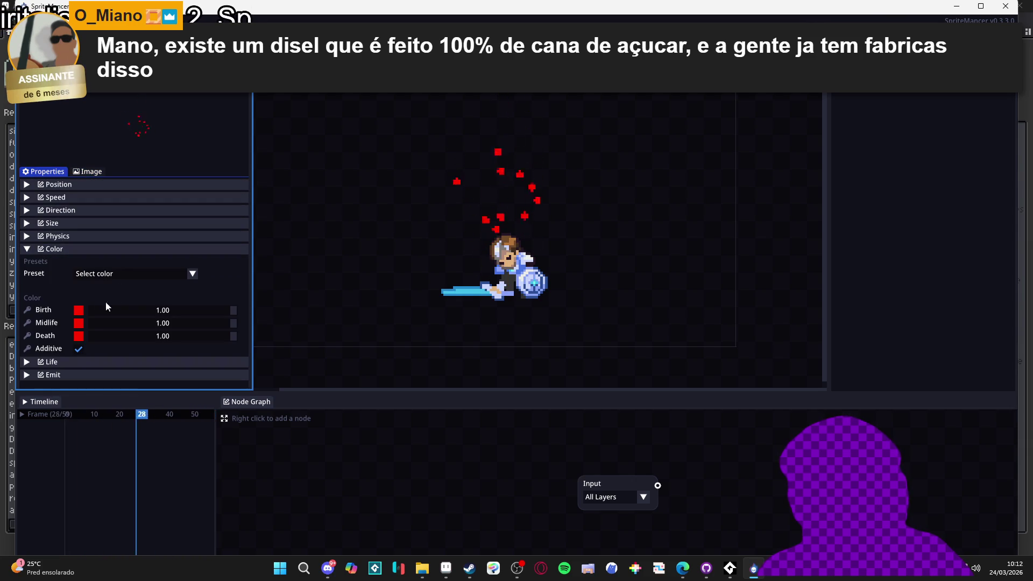
pyautogui.click(78, 309)
pyautogui.moveTo(157, 351); pyautogui.dragTo(79, 323)
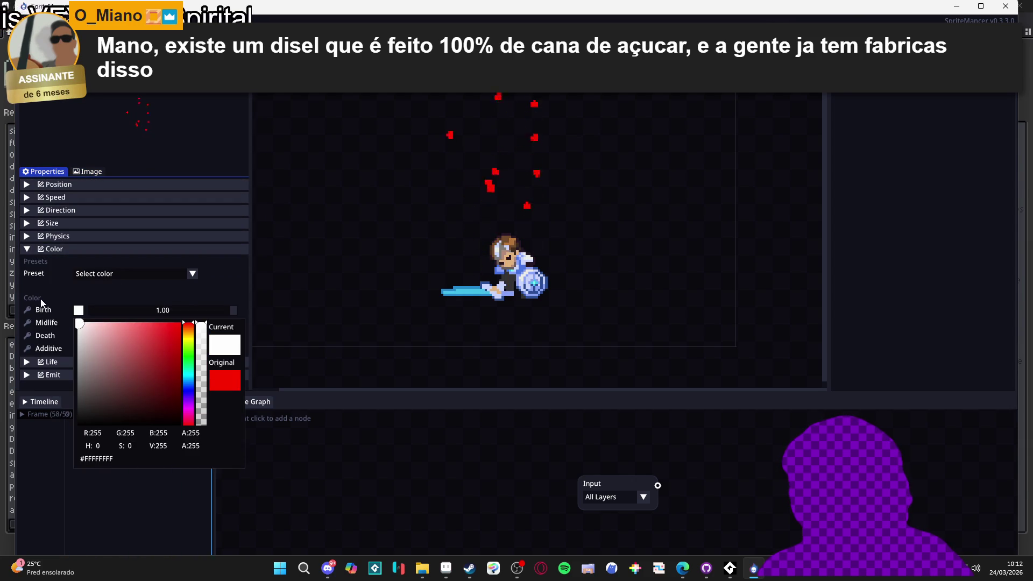
pyautogui.click(167, 313)
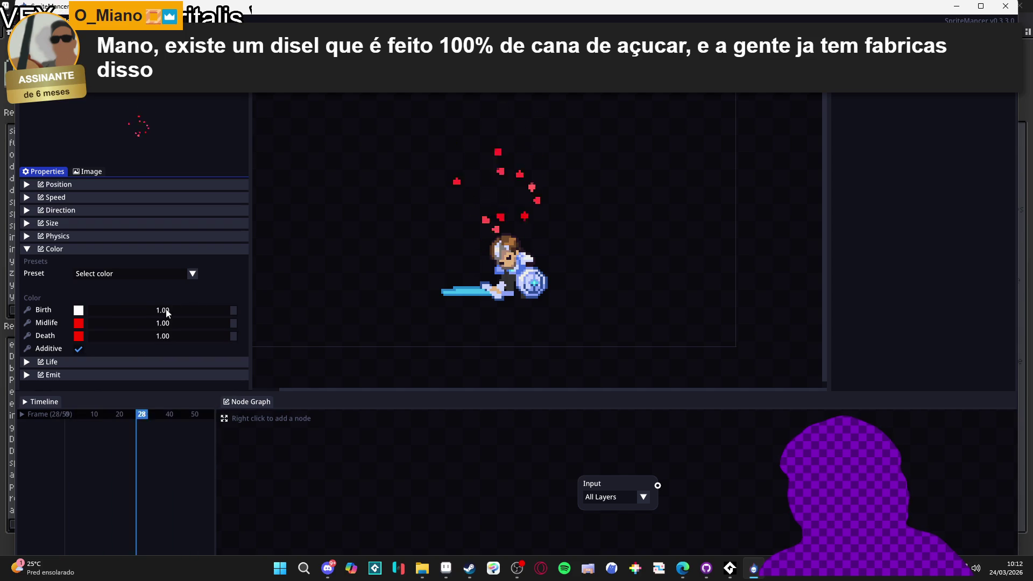
pyautogui.click(79, 335)
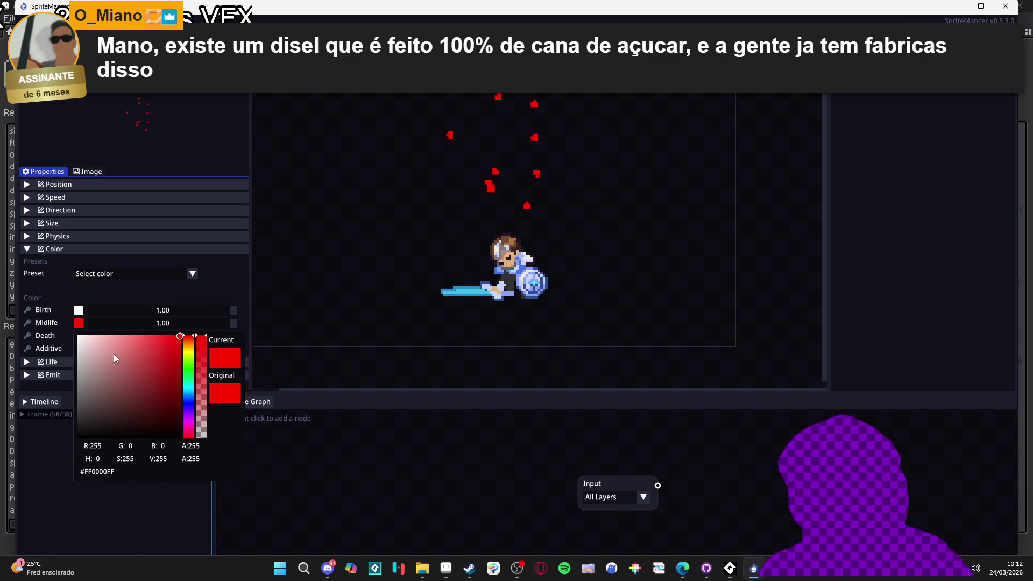
pyautogui.moveTo(127, 330); pyautogui.dragTo(20, 299)
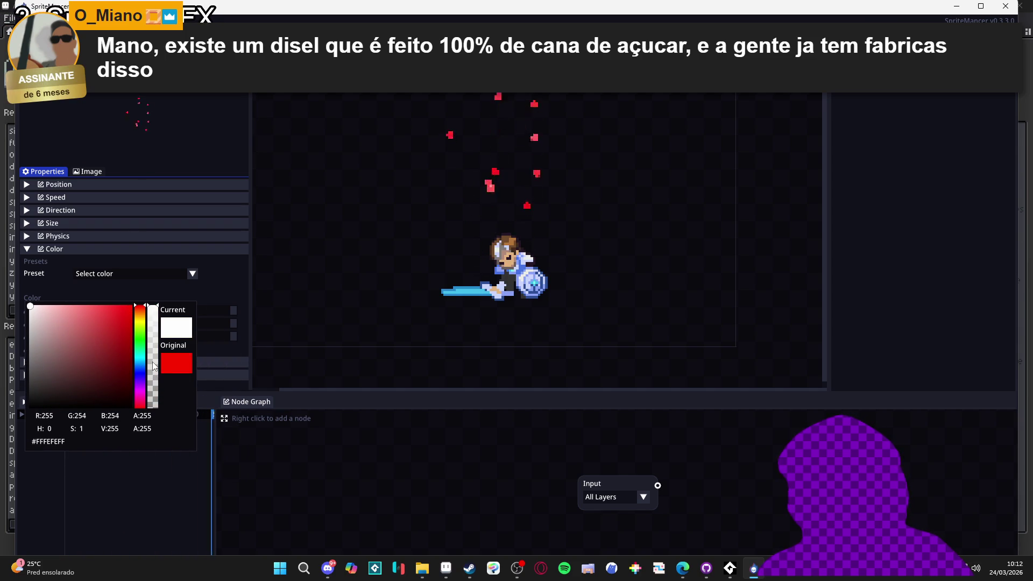
pyautogui.click(219, 296)
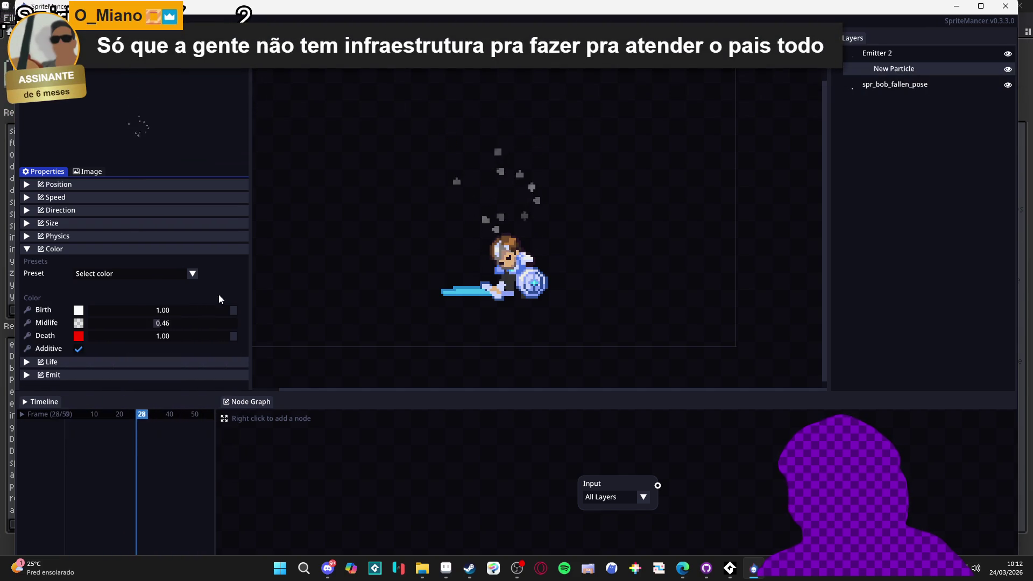
# Set the Death colour to white with 0.00 alpha so particles fade out.
pyautogui.click(75, 335)
pyautogui.moveTo(88, 360); pyautogui.dragTo(79, 349)
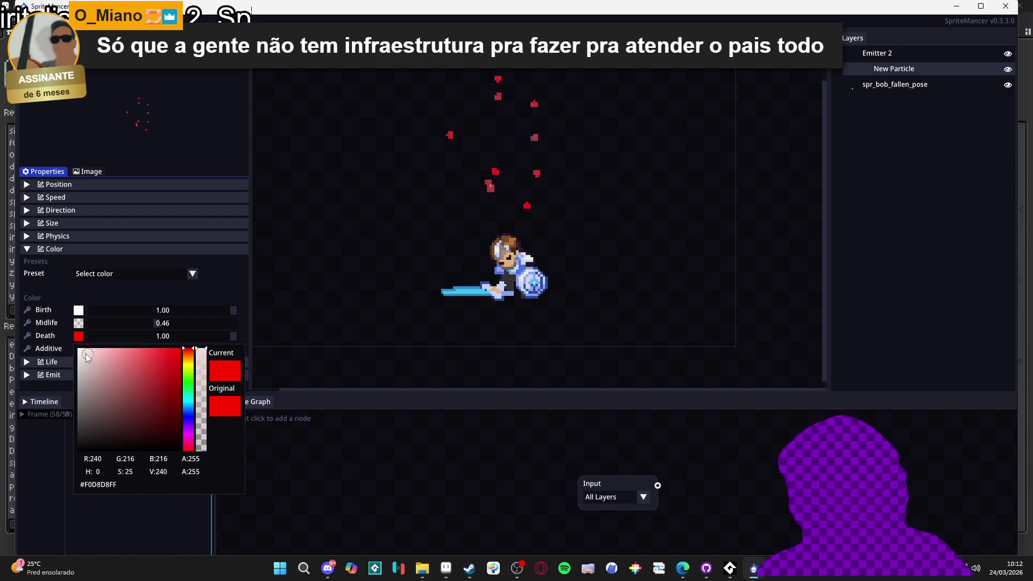
pyautogui.moveTo(201, 353)
pyautogui.mouseDown()
pyautogui.moveTo(216, 434)
pyautogui.moveTo(203, 452)
pyautogui.mouseUp()
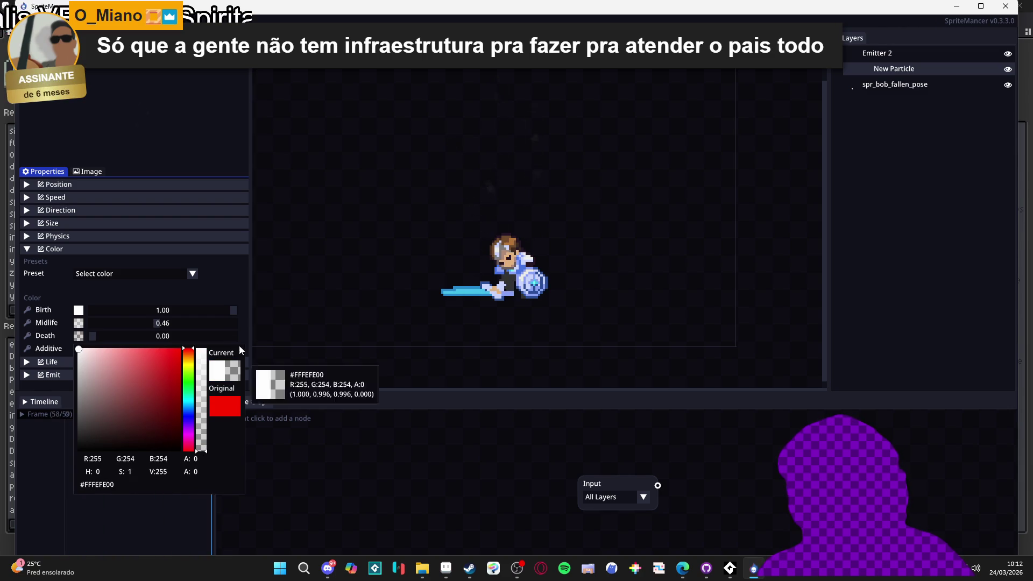
pyautogui.click(221, 276)
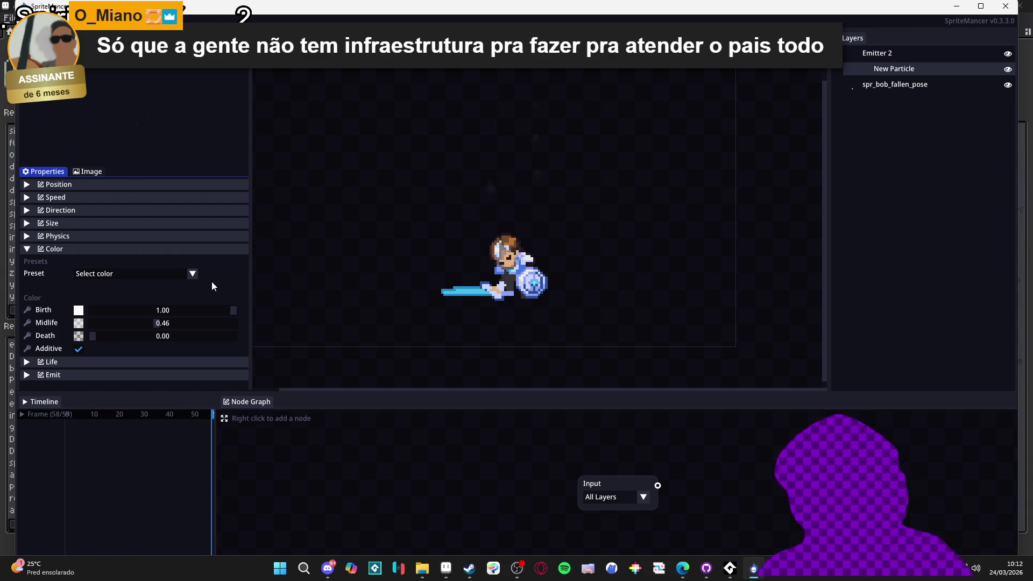
# Maximize the window and extend the timeline from 60 to 130 frames at 60 FPS.
pyautogui.click(19, 414)
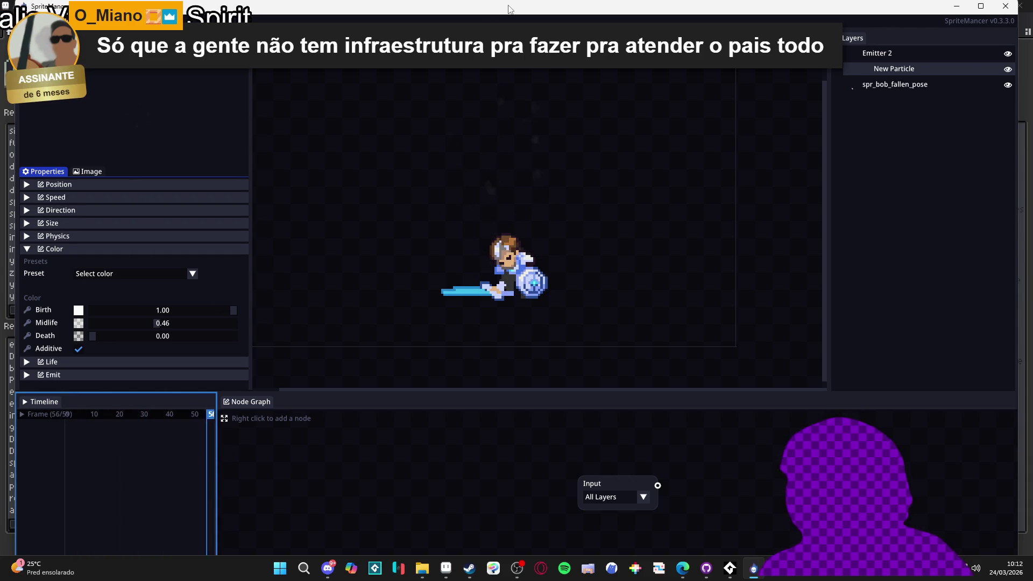
pyautogui.doubleClick(491, 9)
pyautogui.click(51, 544)
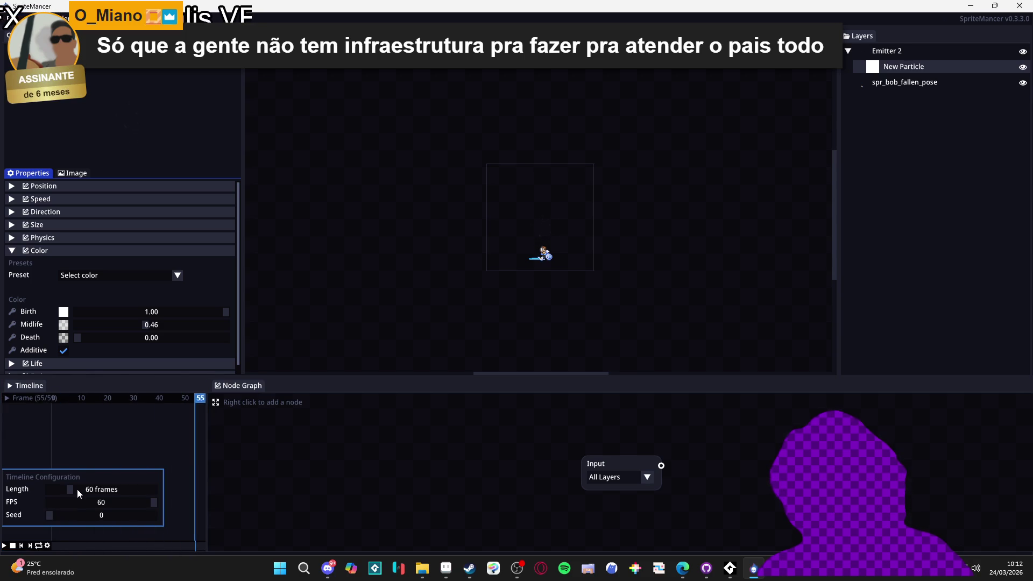
pyautogui.moveTo(76, 489); pyautogui.dragTo(119, 493)
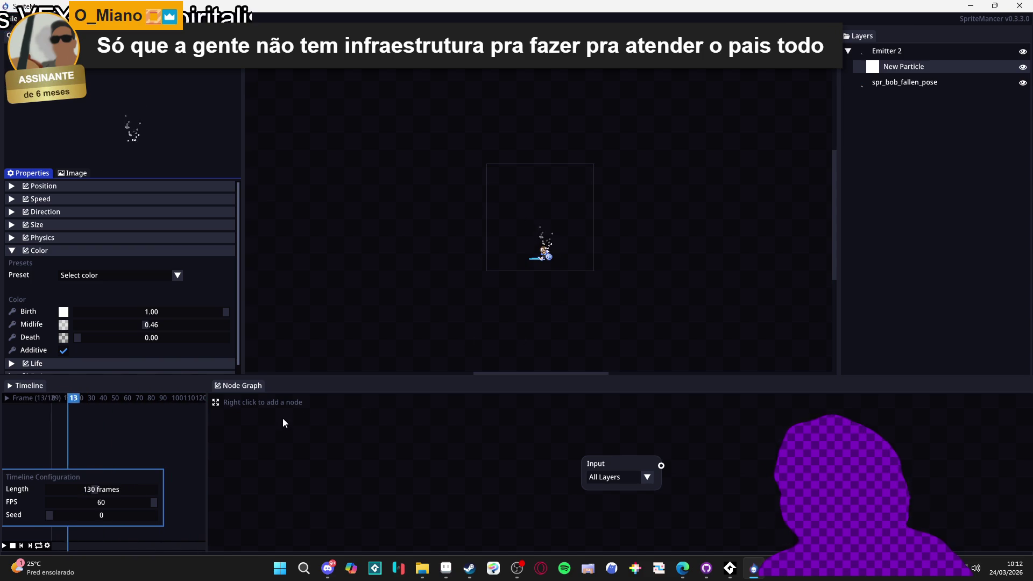
pyautogui.click(324, 371)
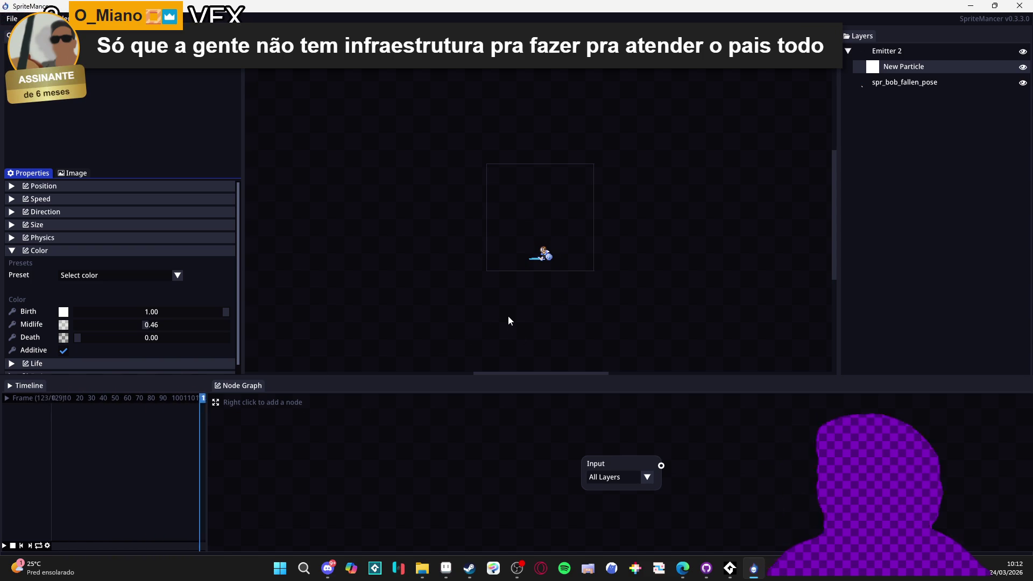
# Try New Particle's Scale X at 0.80 and 0.70, then restore the scale to 1.00 by 1.00.
pyautogui.scroll(2, 600, 258)
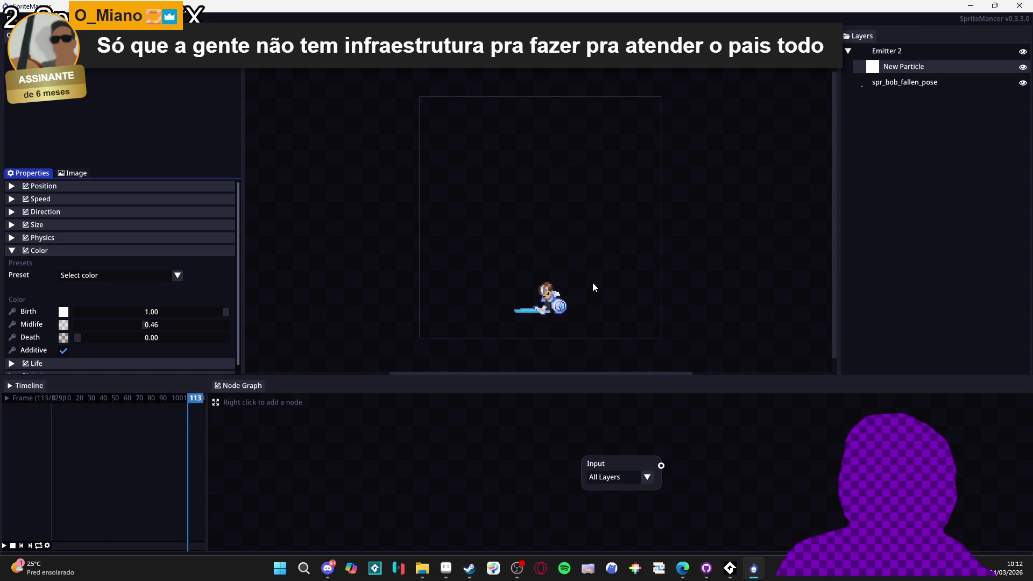
pyautogui.scroll(1, 592, 283)
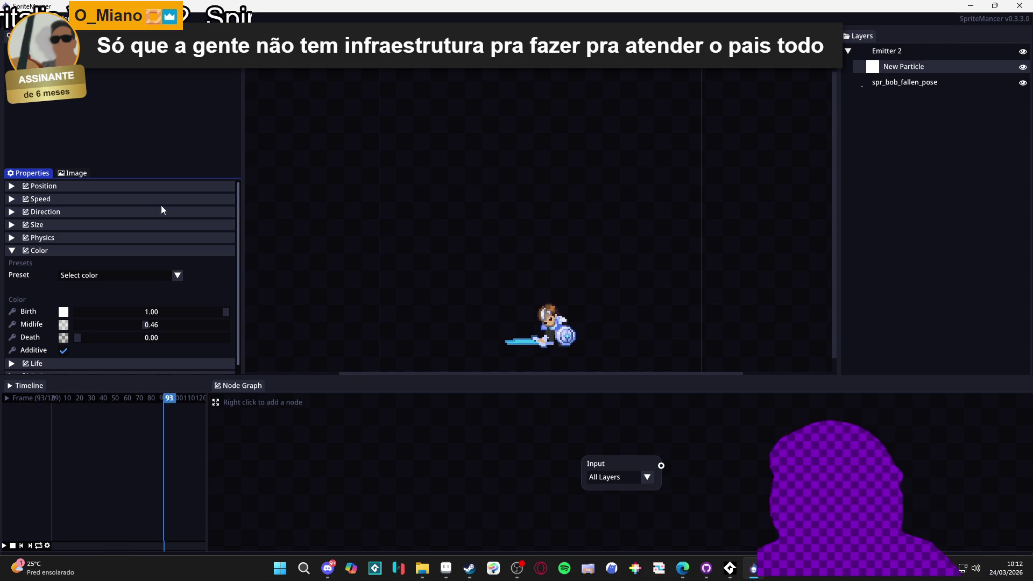
pyautogui.click(56, 224)
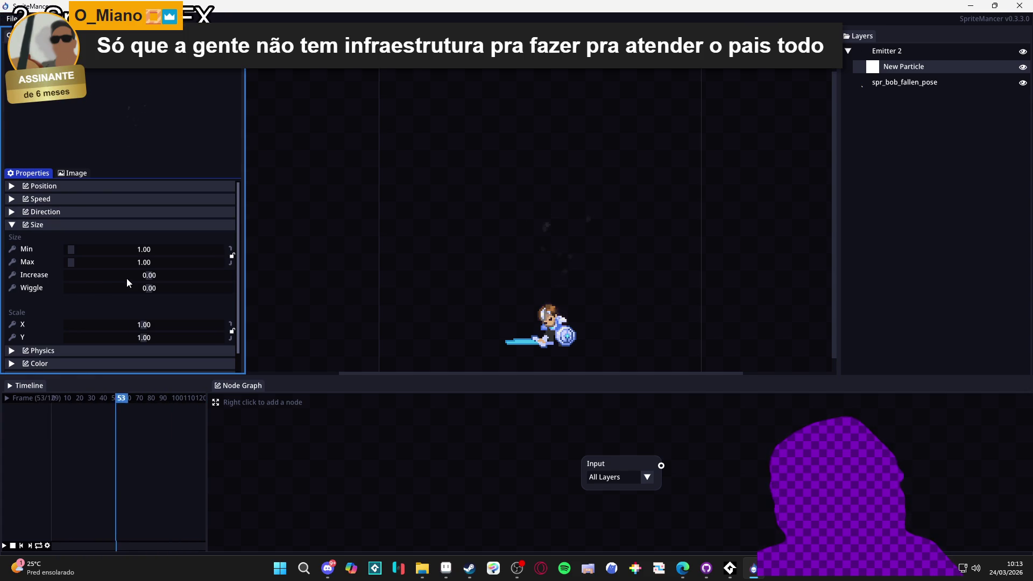
pyautogui.moveTo(134, 281)
pyautogui.mouseDown()
pyautogui.moveTo(145, 273)
pyautogui.moveTo(151, 281)
pyautogui.mouseUp()
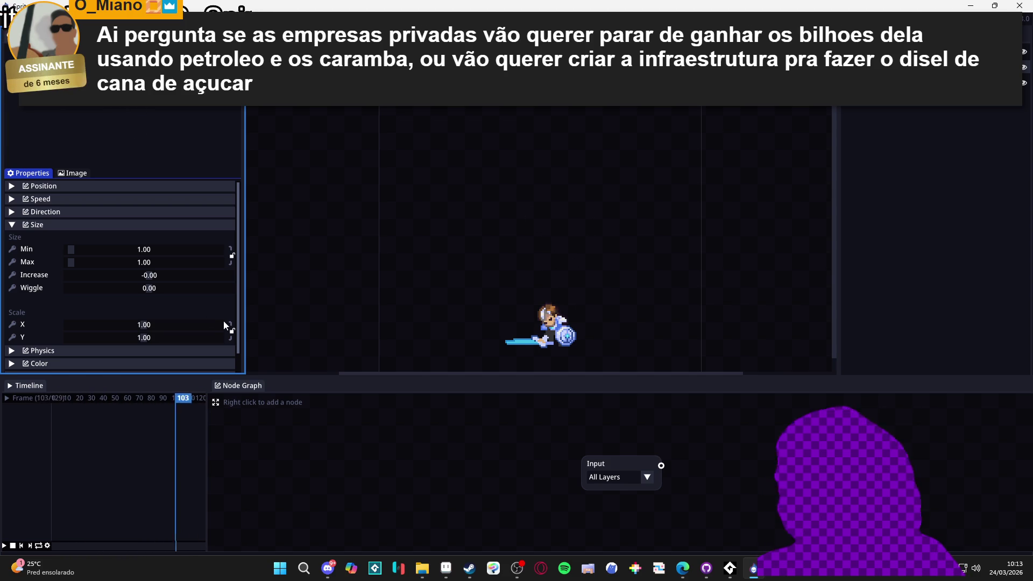
pyautogui.click(34, 226)
pyautogui.click(27, 226)
pyautogui.click(20, 226)
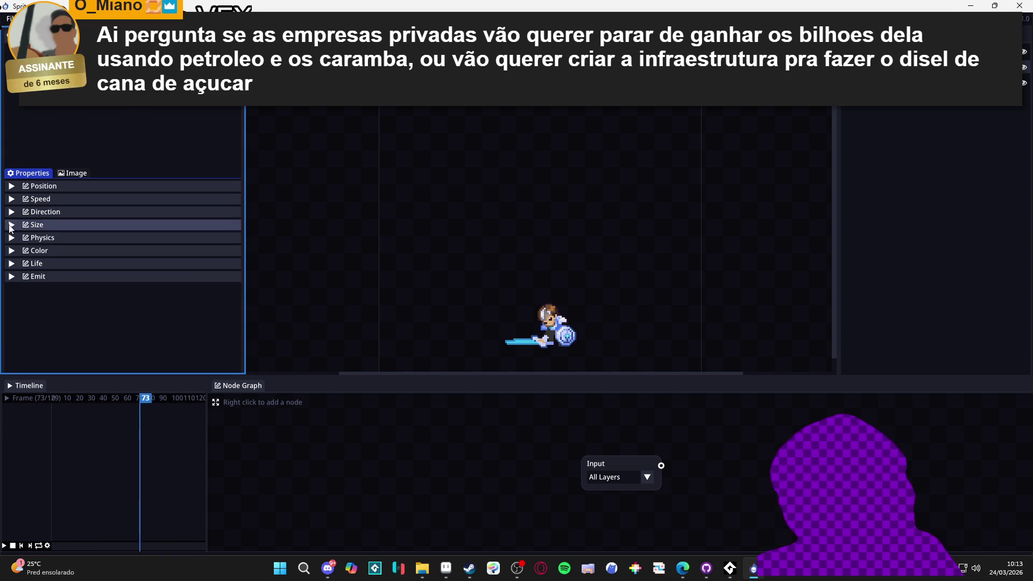
pyautogui.click(39, 226)
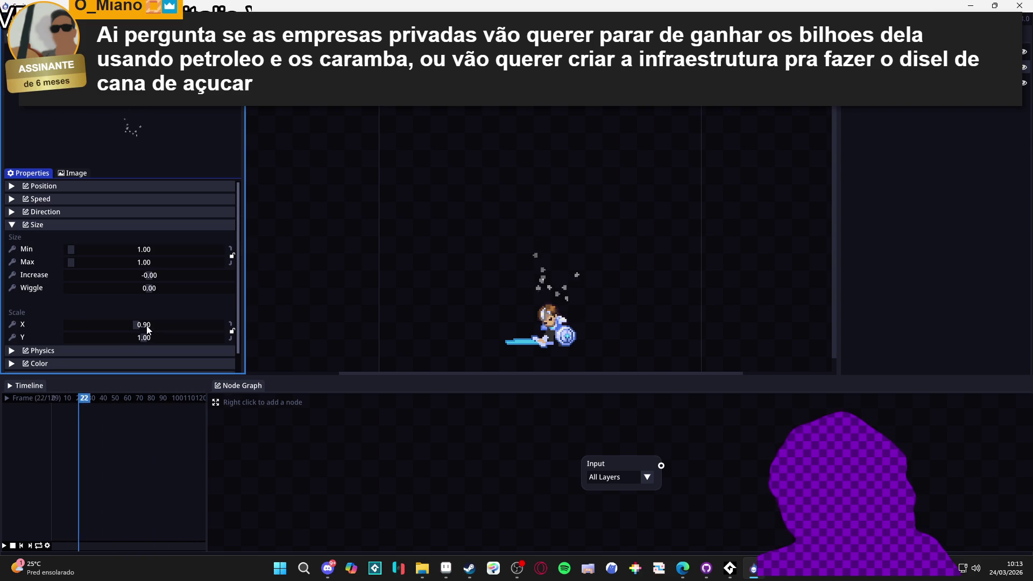
pyautogui.scroll(-1, 148, 330)
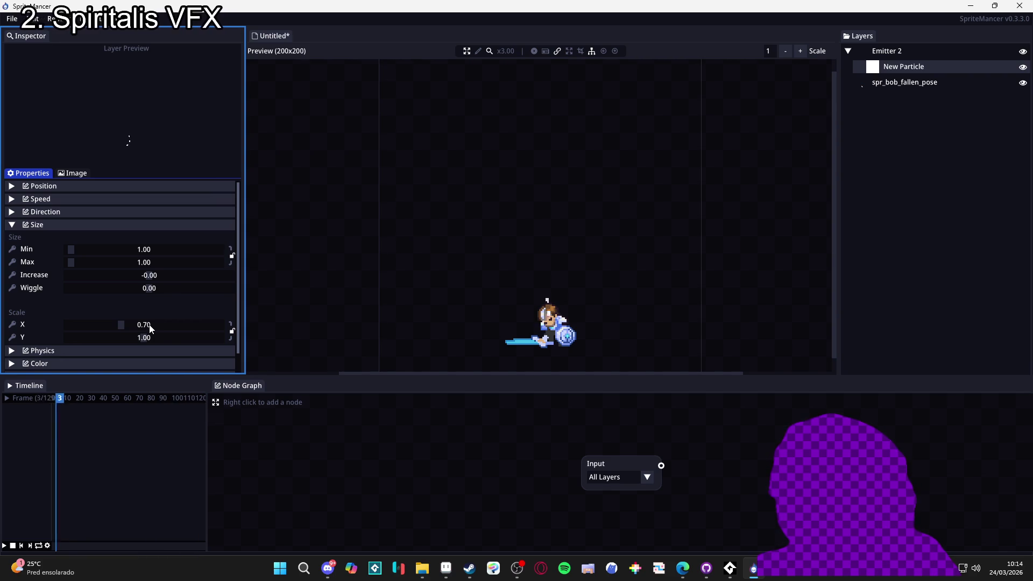
pyautogui.scroll(3, 151, 325)
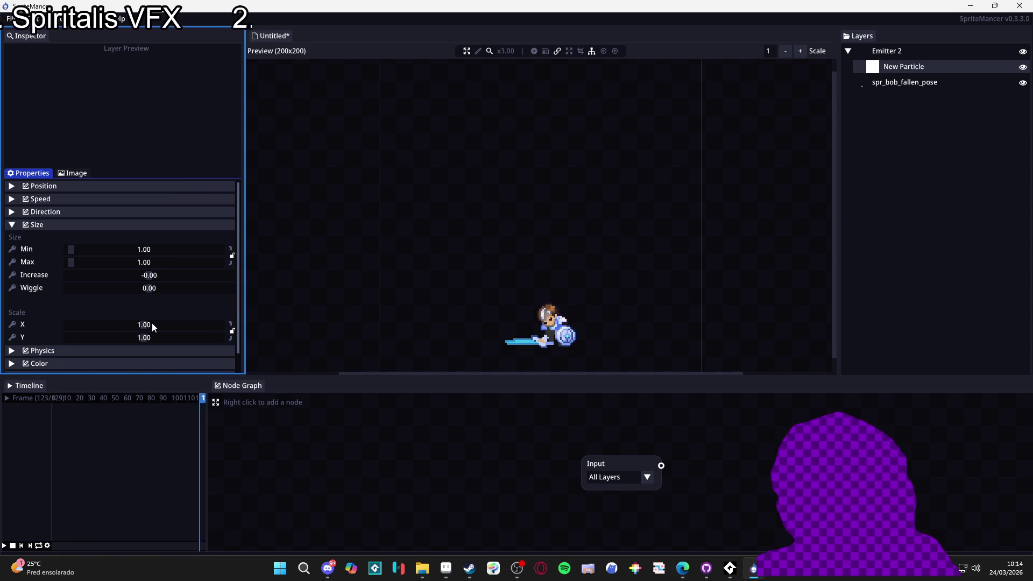
pyautogui.click(35, 225)
# Switch New Particle's Direction mode from Angle to Direction.
pyautogui.click(53, 213)
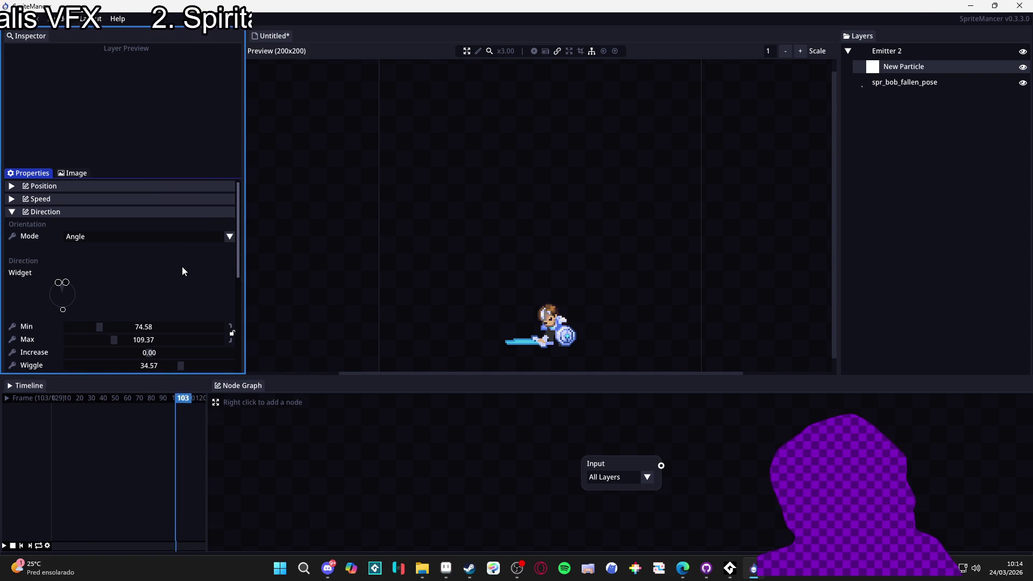
pyautogui.click(157, 237)
pyautogui.click(121, 262)
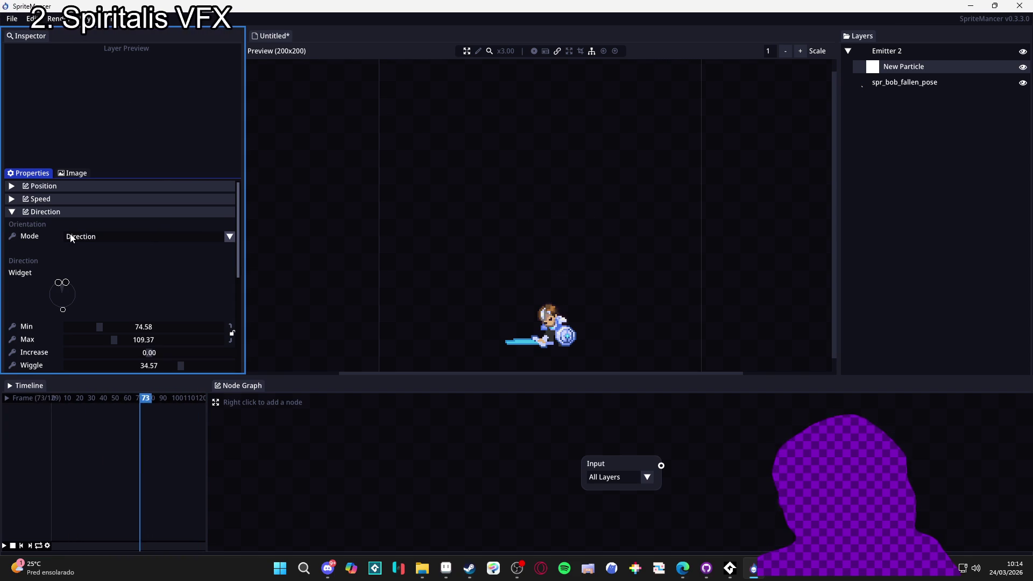
pyautogui.scroll(-2, 26, 257)
pyautogui.scroll(2, 31, 247)
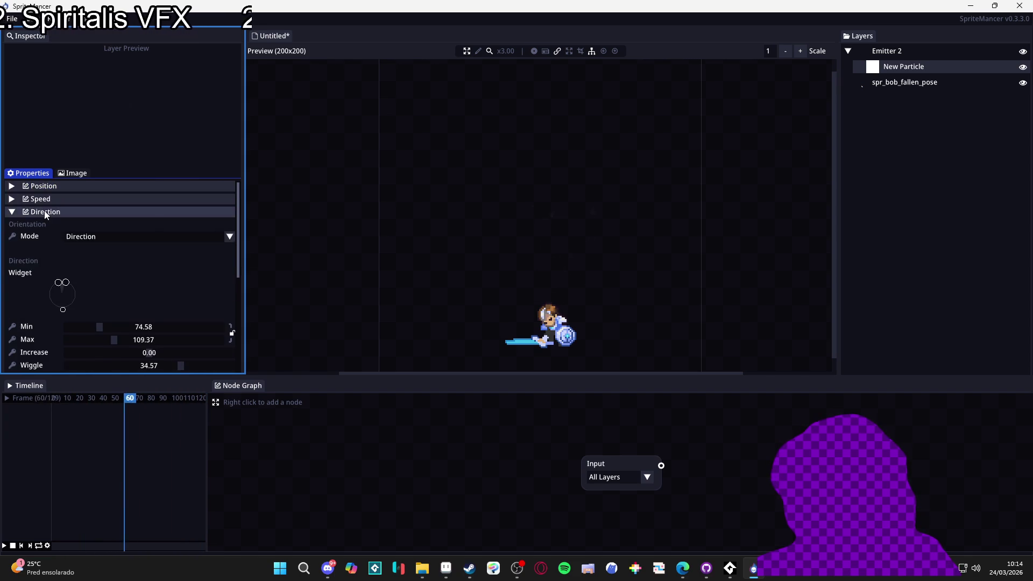
pyautogui.click(45, 213)
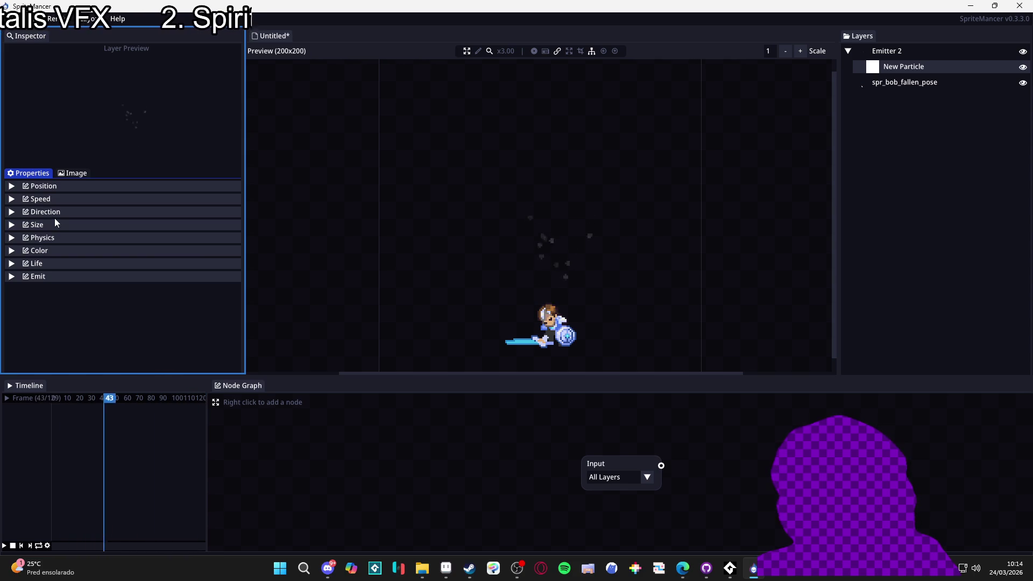
# Test Emit (Step) amounts 2 and 3 and Emit (Death) amount 3, then reset both to 0.
pyautogui.click(44, 278)
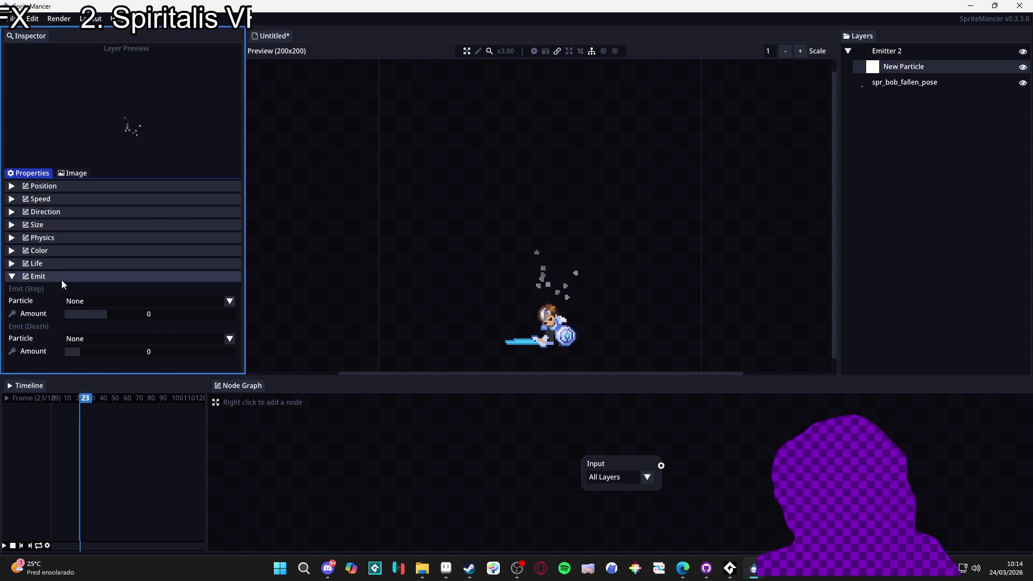
pyautogui.click(110, 315)
pyautogui.click(111, 314)
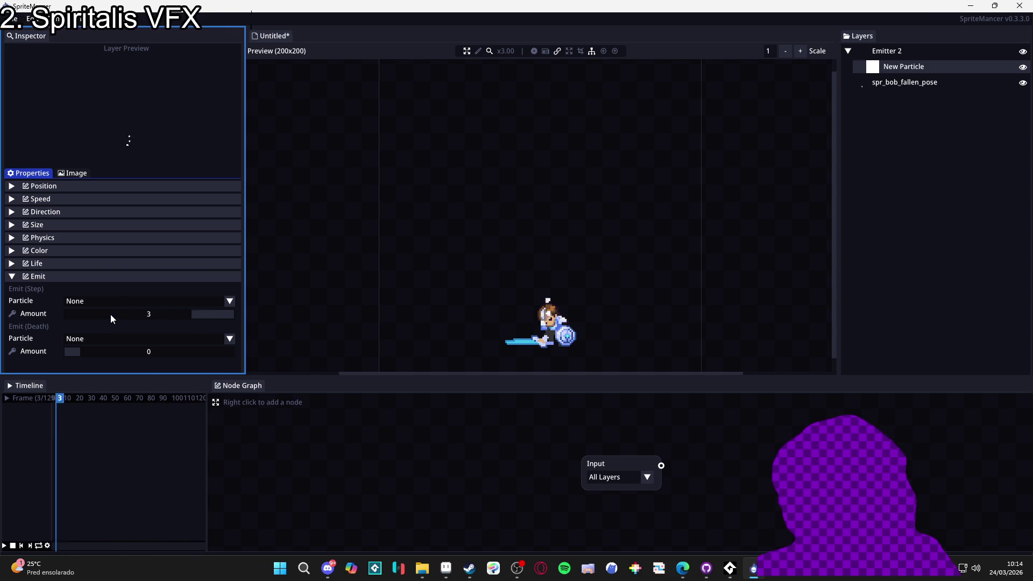
pyautogui.click(103, 316)
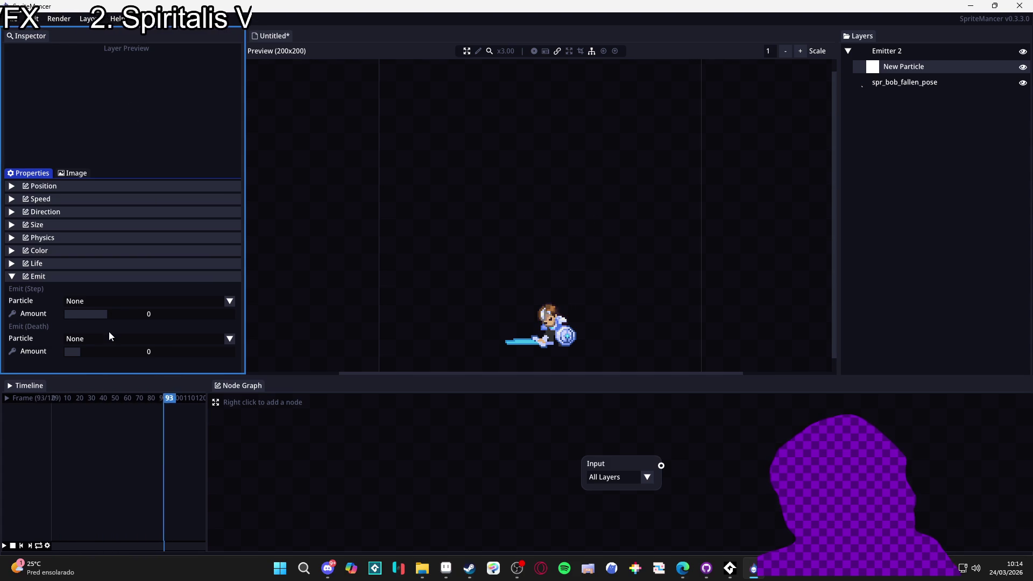
pyautogui.moveTo(107, 352); pyautogui.dragTo(115, 341)
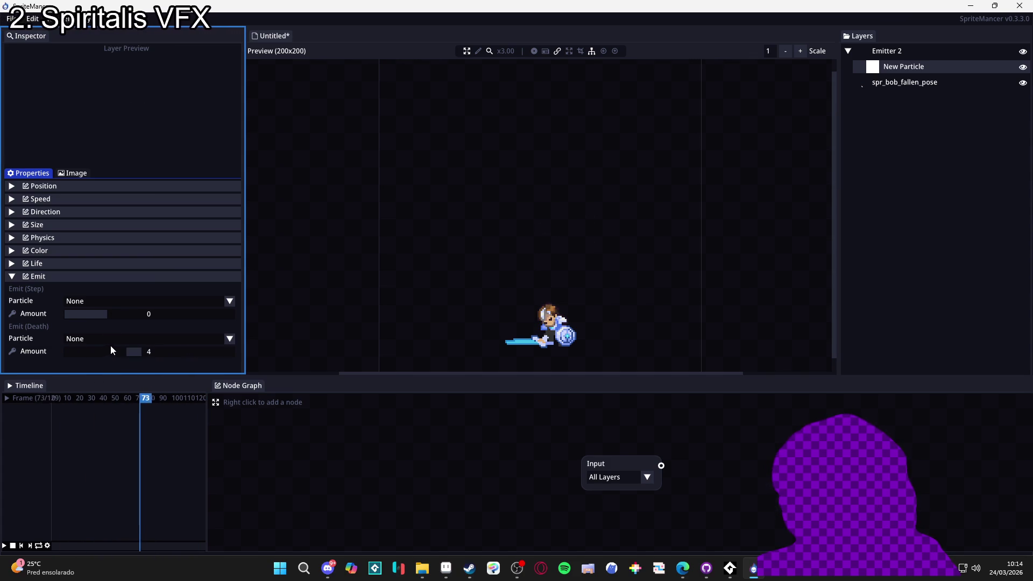
pyautogui.moveTo(103, 352); pyautogui.dragTo(73, 352)
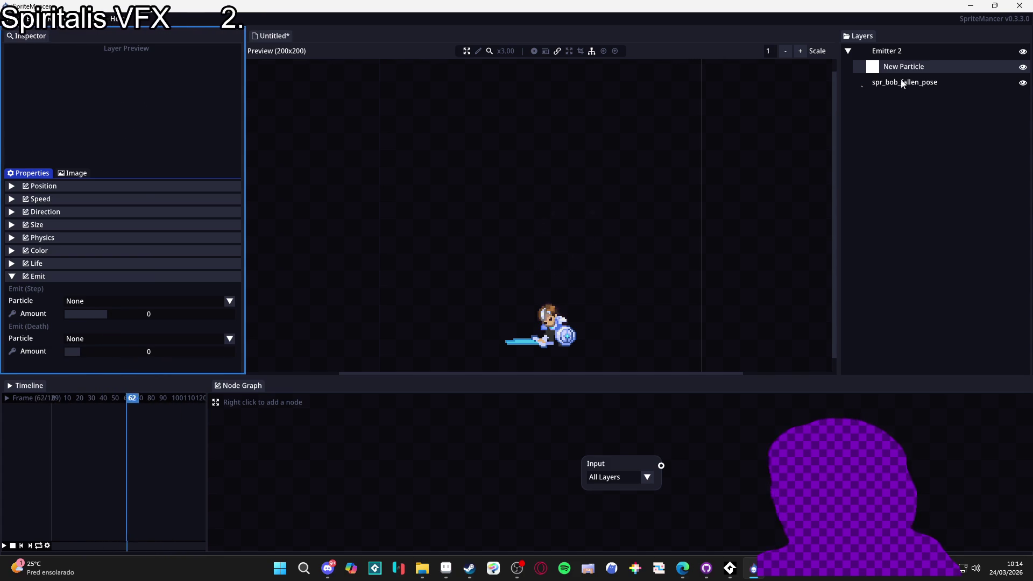
# Select Emitter 2, raise its Burst from 10 to 24 particles, and show its Movement settings.
pyautogui.click(898, 52)
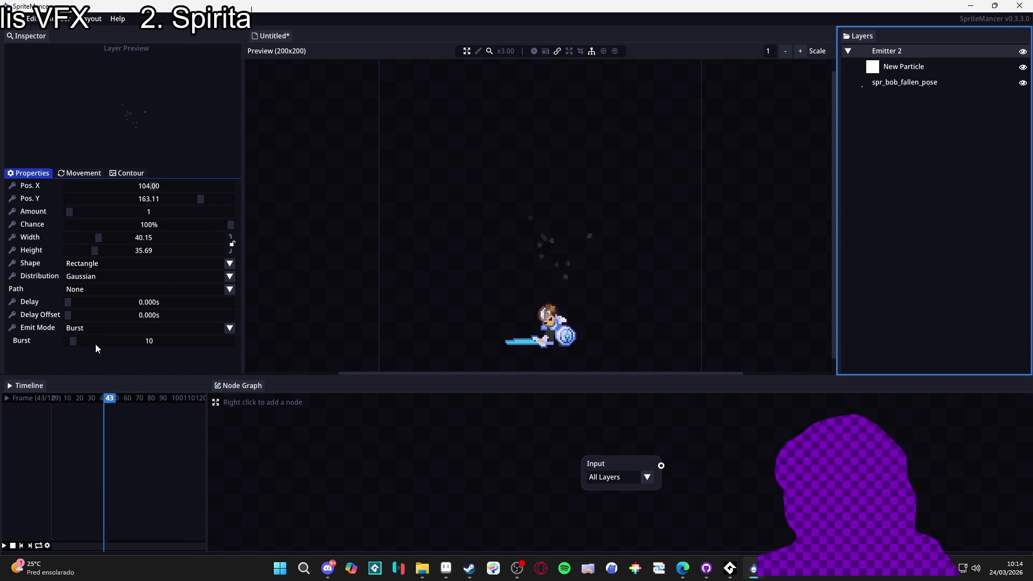
pyautogui.scroll(4, 95, 345)
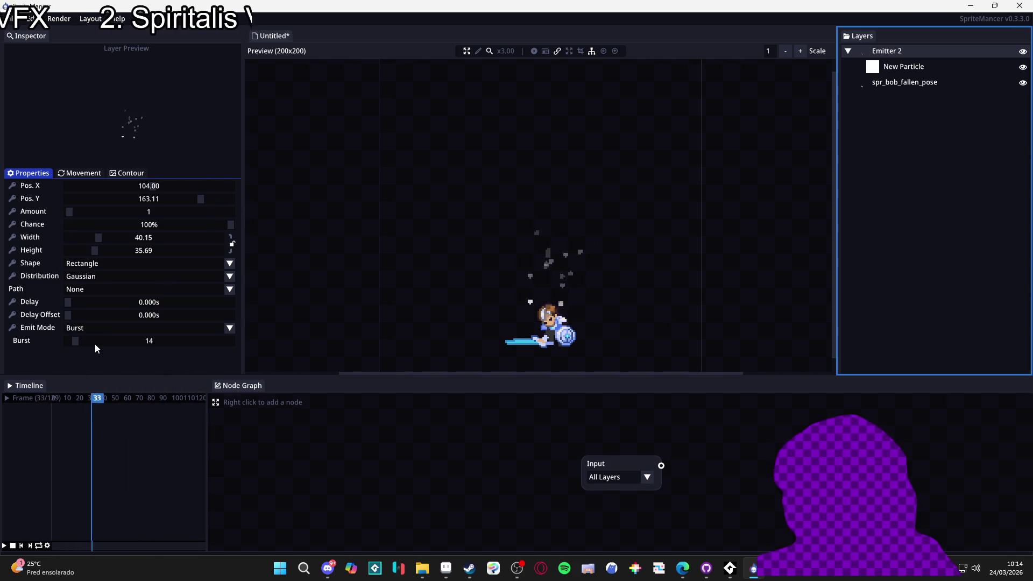
pyautogui.scroll(1, 96, 349)
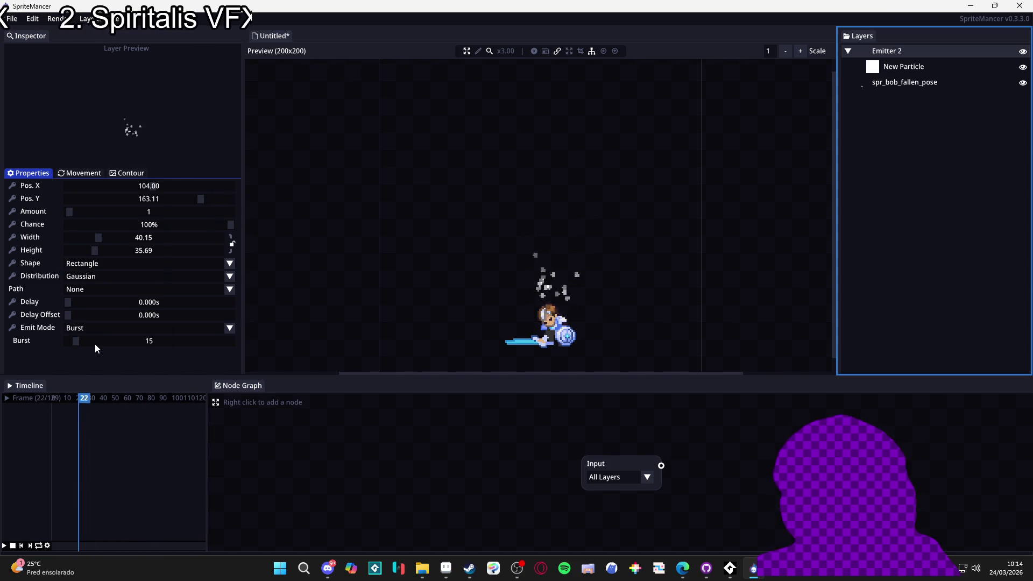
pyautogui.scroll(2, 95, 343)
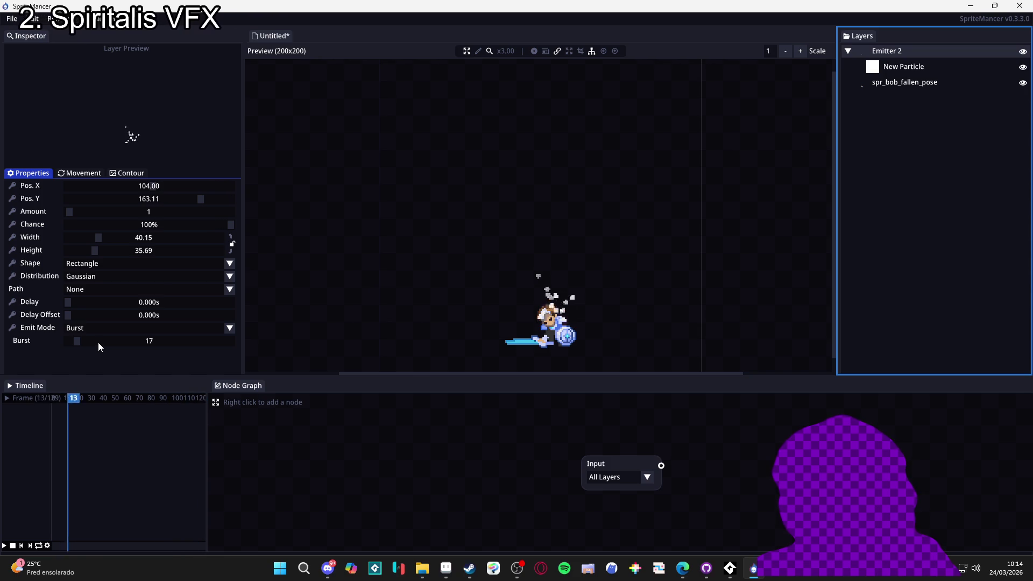
pyautogui.scroll(3, 98, 342)
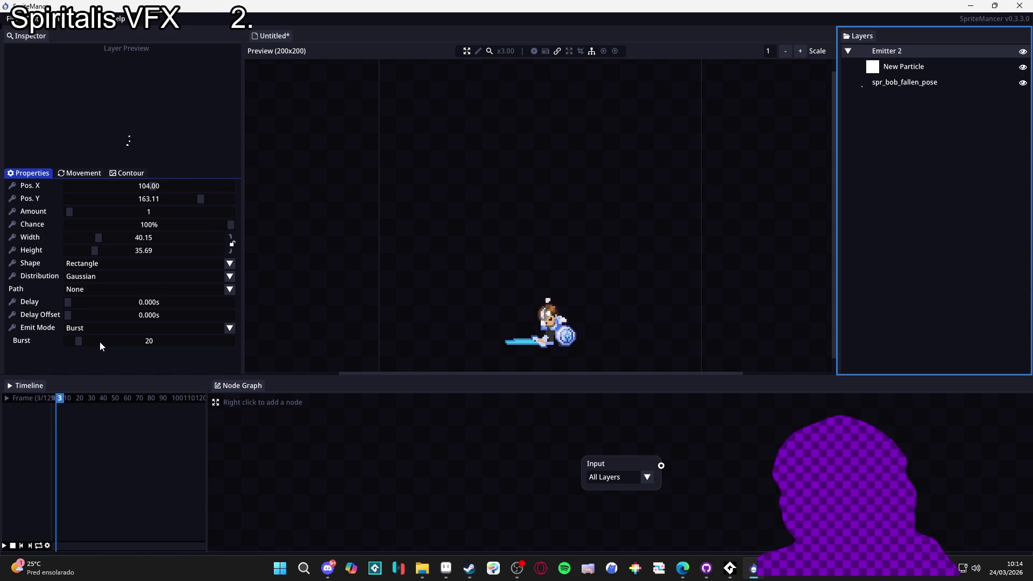
pyautogui.scroll(4, 99, 341)
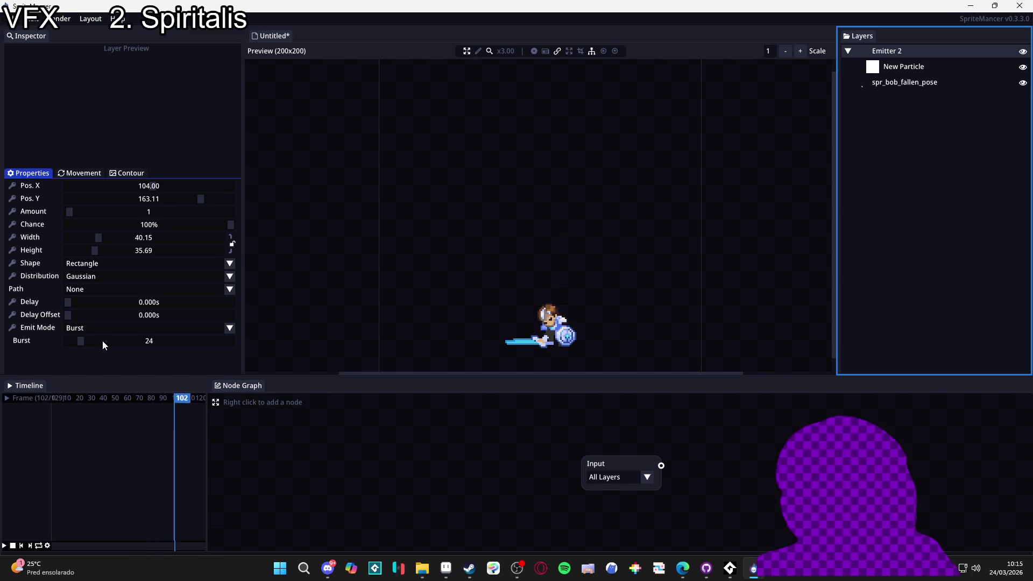
pyautogui.click(71, 173)
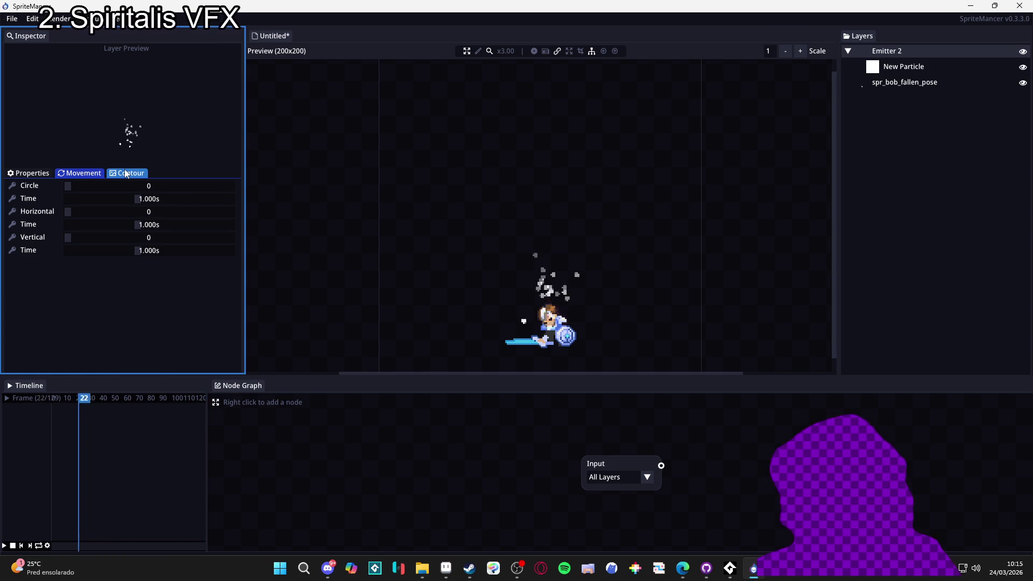
pyautogui.click(126, 173)
pyautogui.click(75, 172)
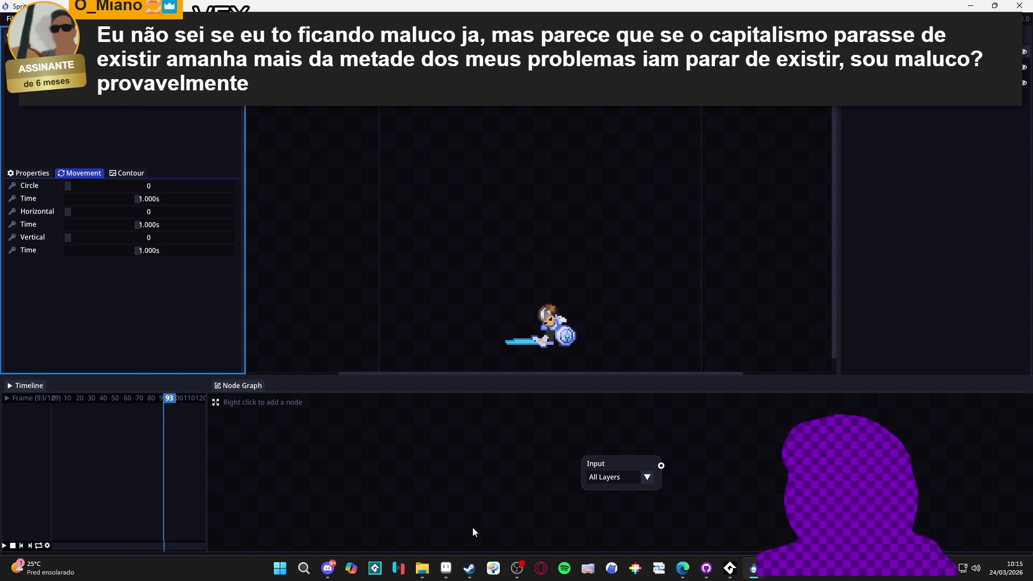
pyautogui.moveTo(469, 568)
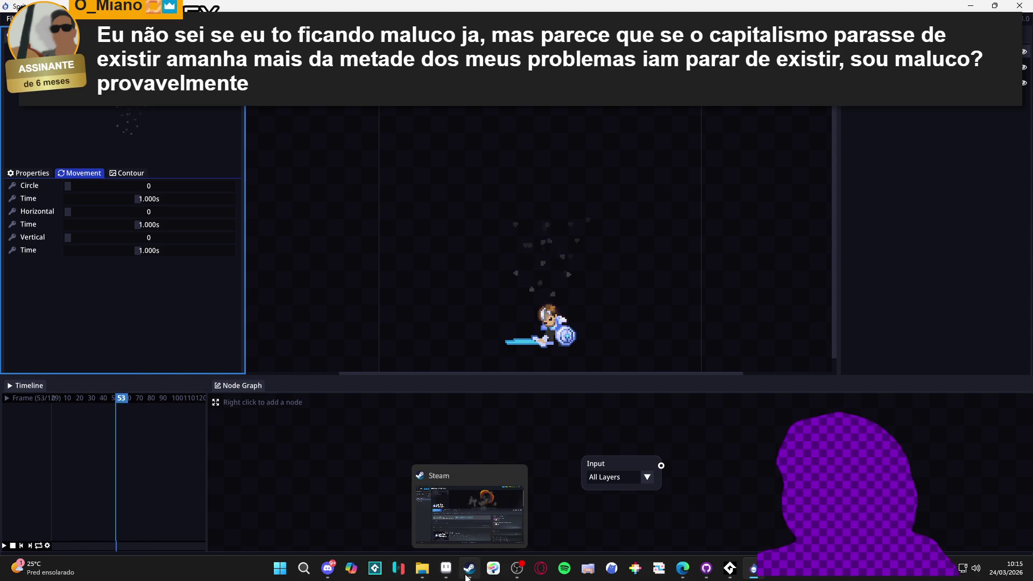
# Bring Steam forward and search 'pixel' to reach the three Tinkerlands store results.
pyautogui.click(458, 530)
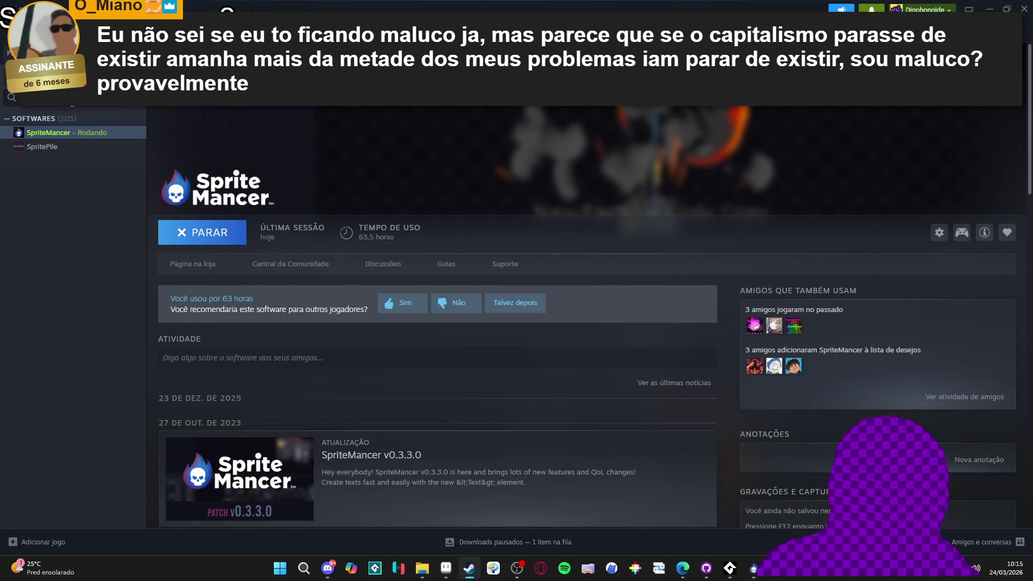
pyautogui.press('BackSpace')
pyautogui.press('BackSpace')
pyautogui.press('BackSpace')
pyautogui.write('pixel')
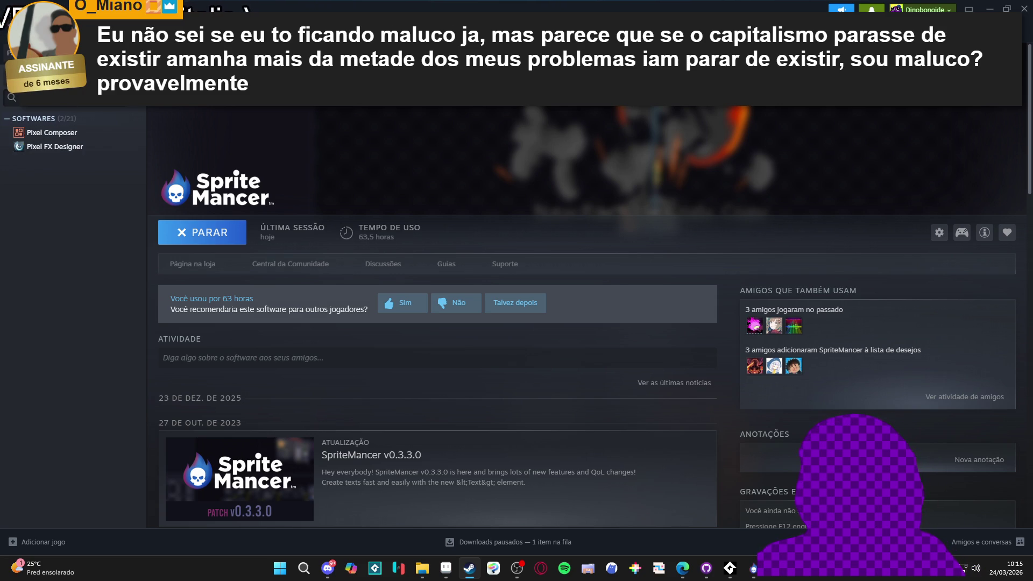
pyautogui.click(189, 263)
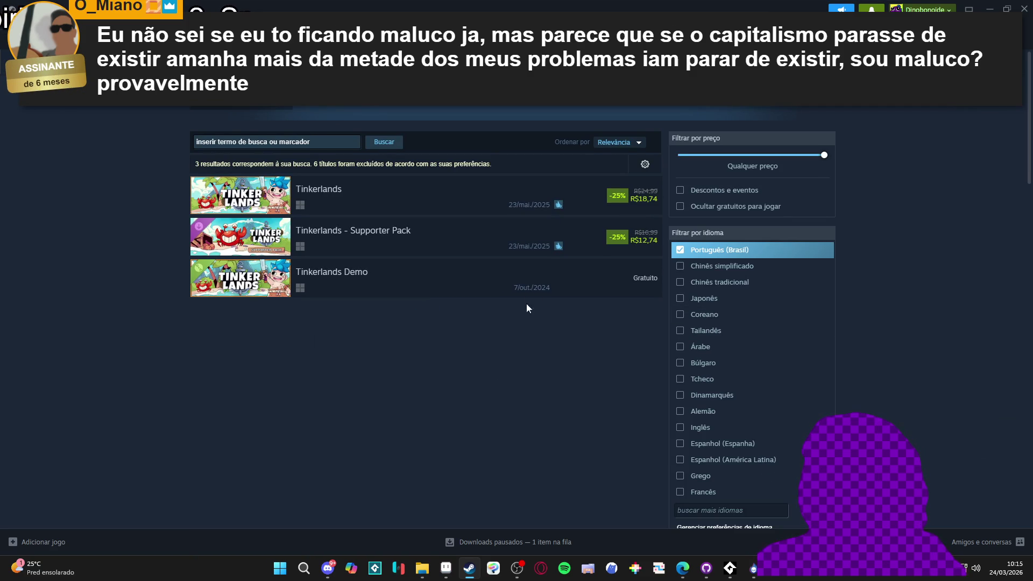
pyautogui.moveTo(560, 247)
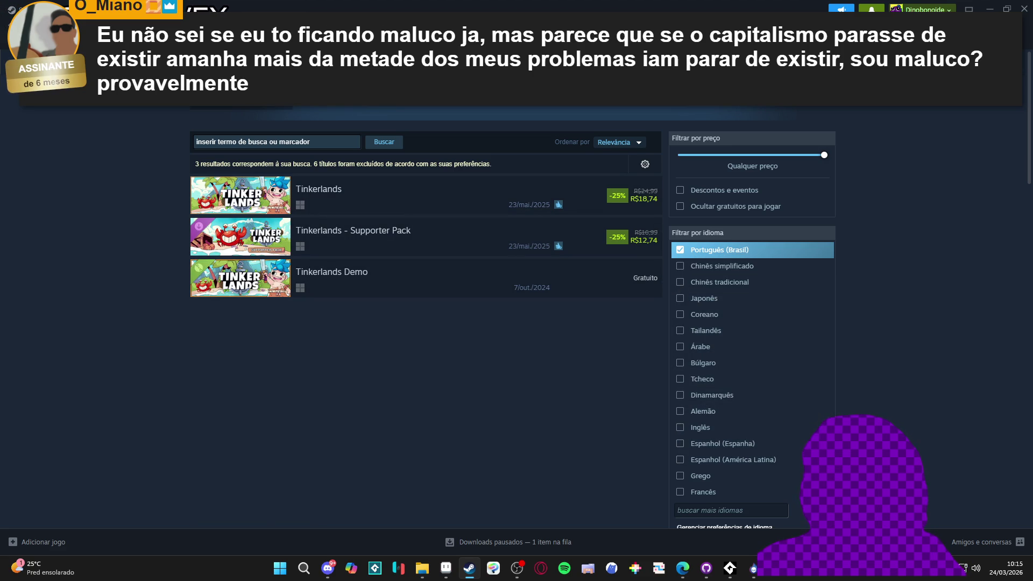
# Return to SpriteMancer's store page and browse its flame, 3D model, character and explosion screenshots.
pyautogui.hotkey('alt', 'Left')
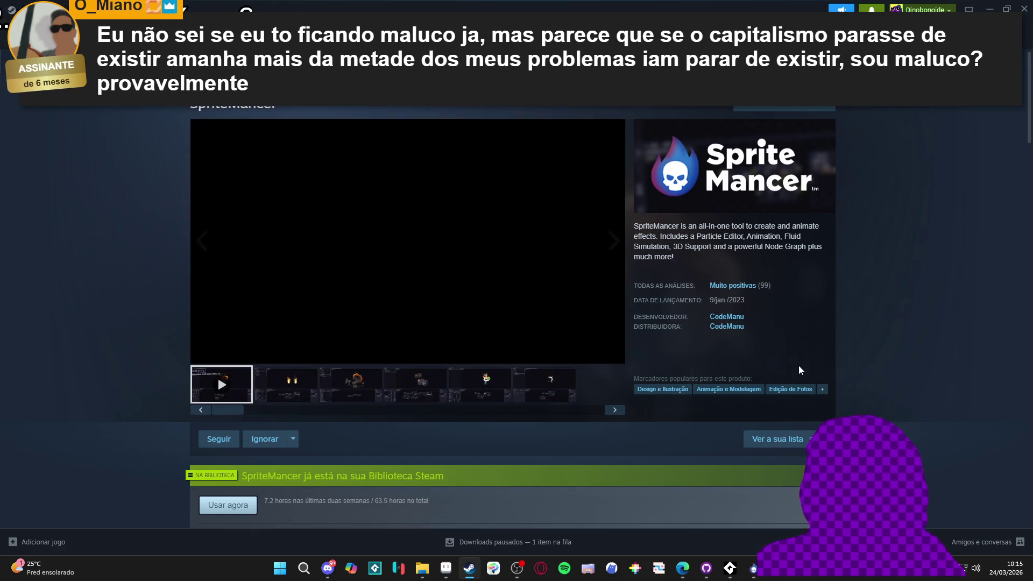
pyautogui.hotkey('alt', 'Left')
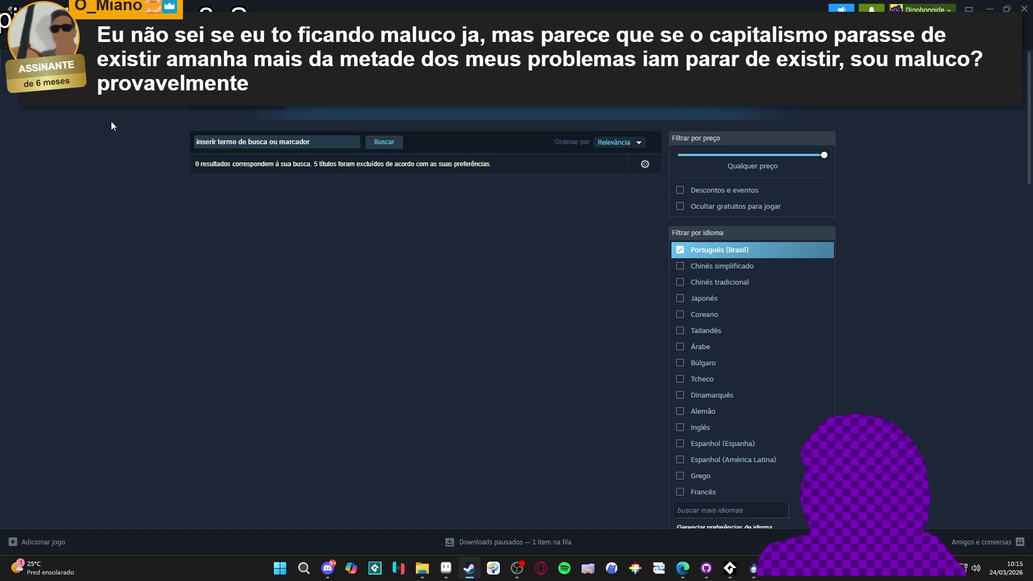
pyautogui.hotkey('alt', 'Right')
pyautogui.scroll(-4, 778, 334)
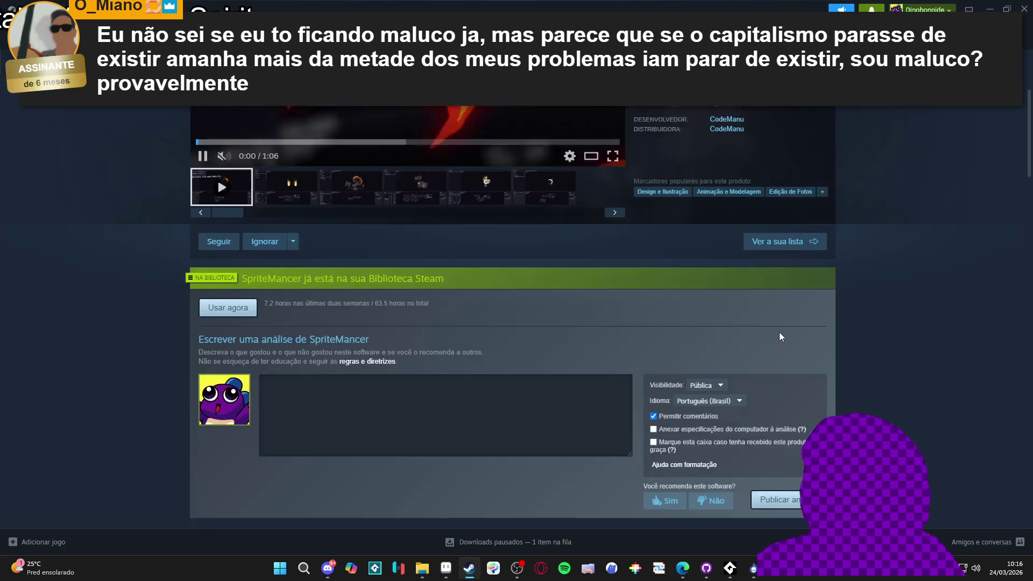
pyautogui.scroll(4, 873, 223)
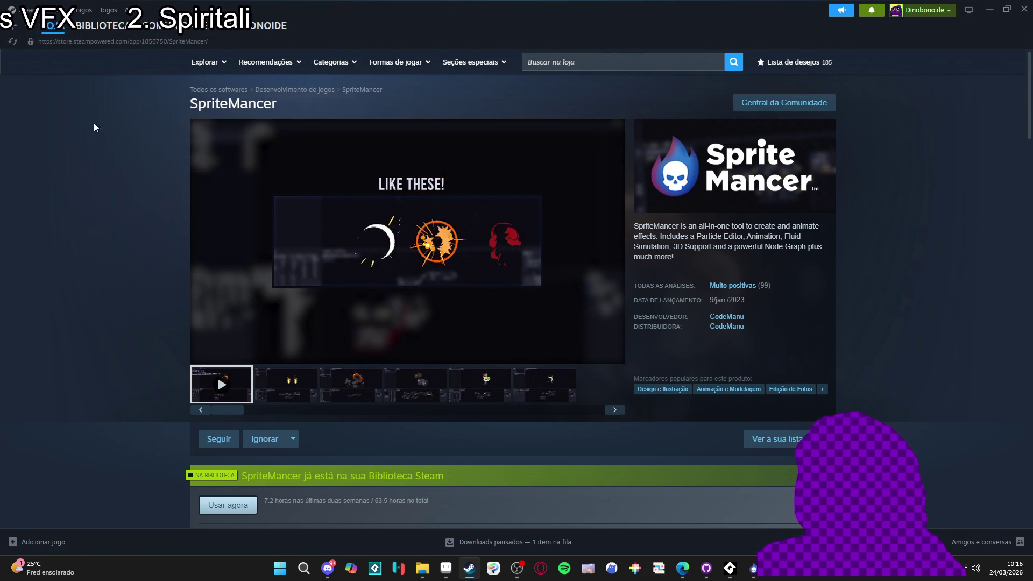
pyautogui.moveTo(248, 355)
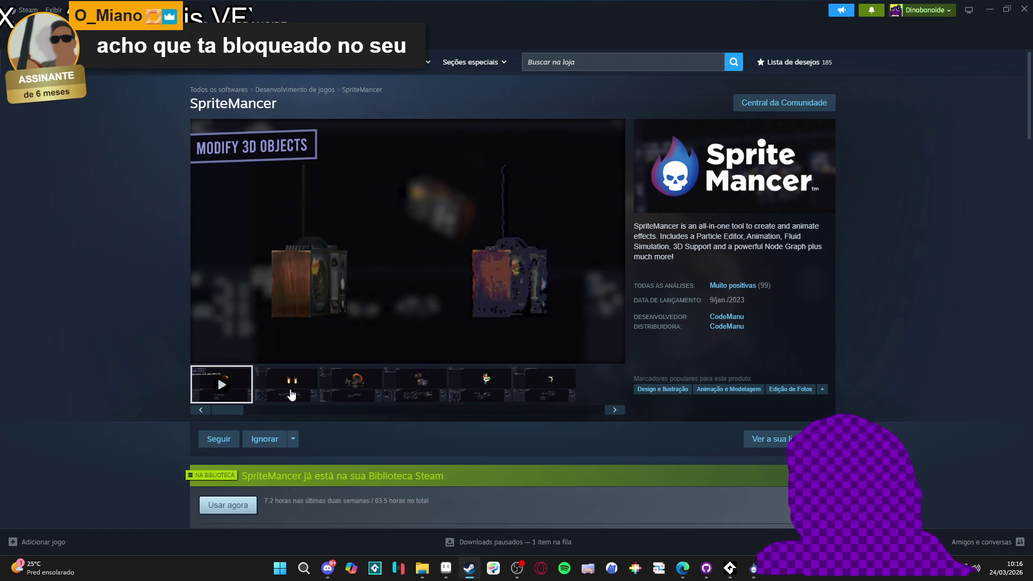
pyautogui.click(291, 395)
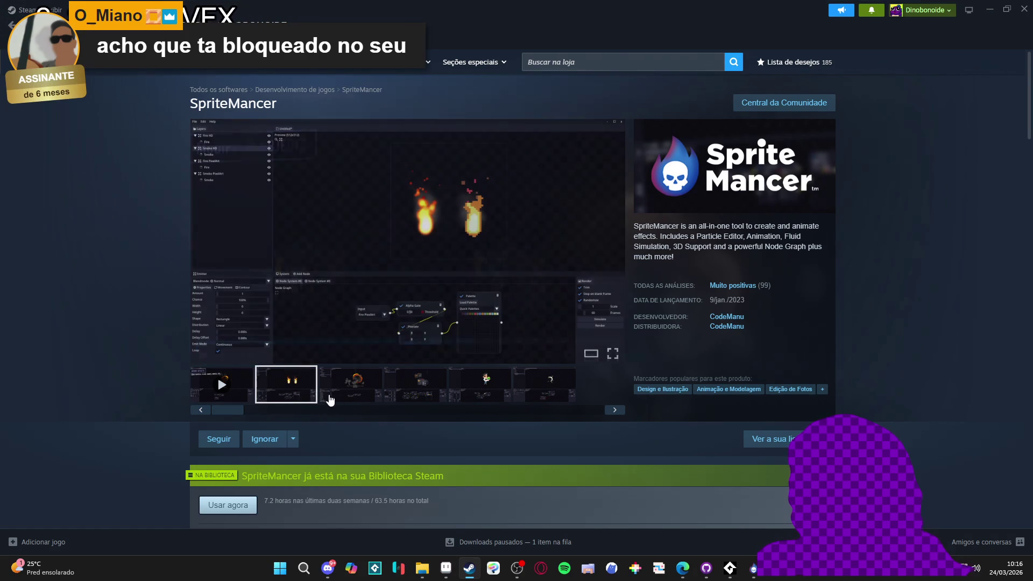
pyautogui.click(359, 401)
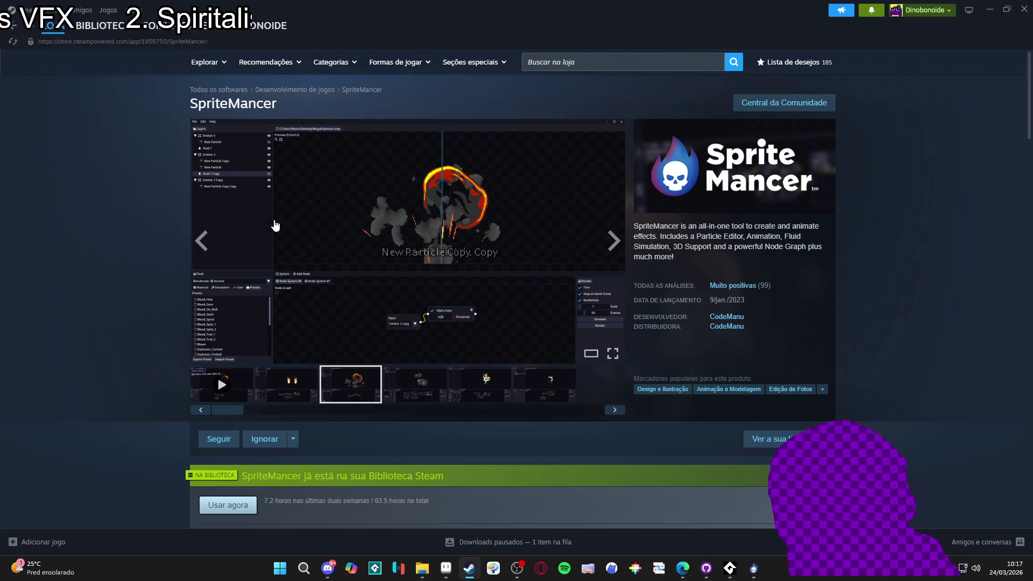
pyautogui.click(423, 395)
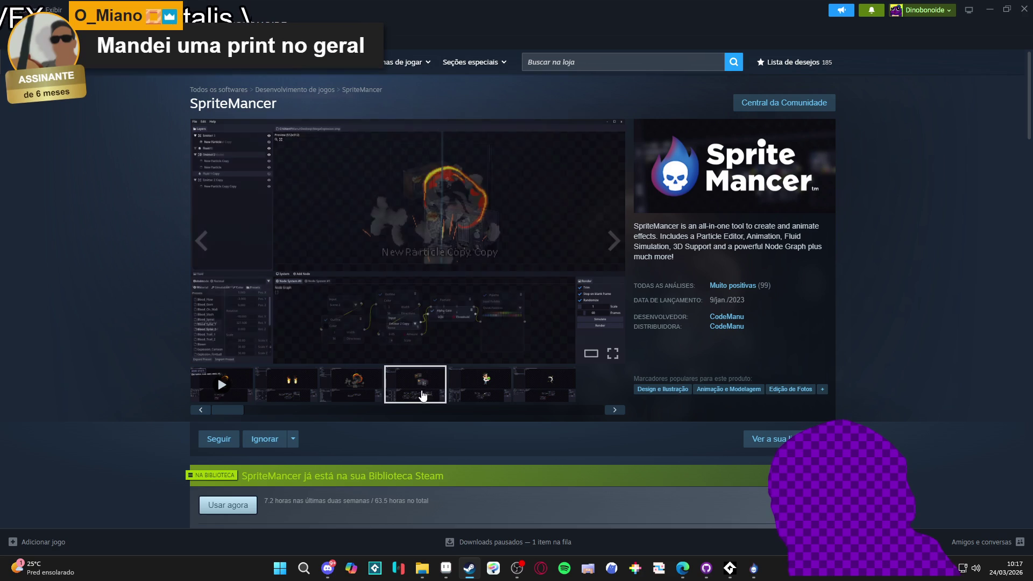
pyautogui.click(455, 397)
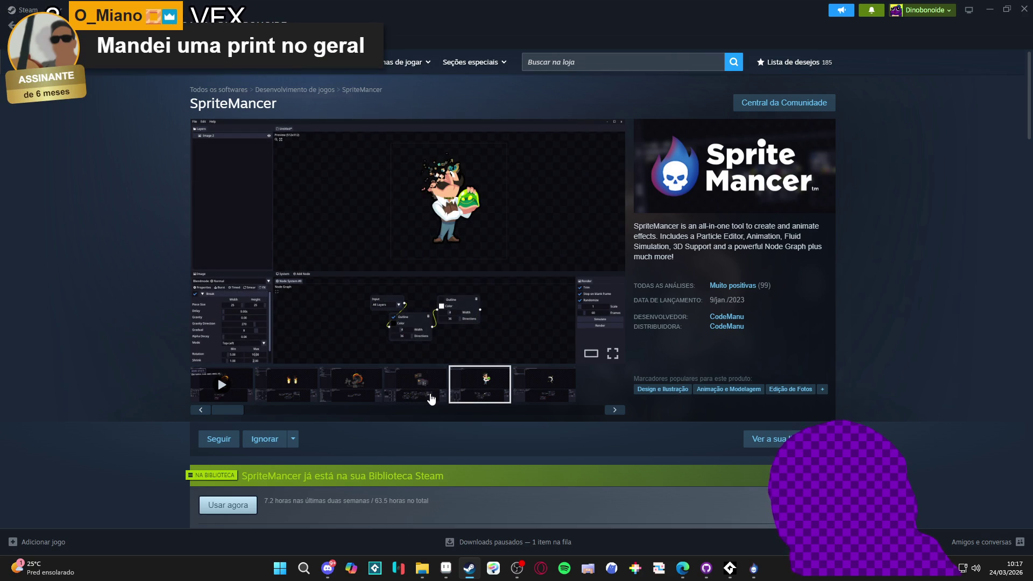
pyautogui.click(284, 383)
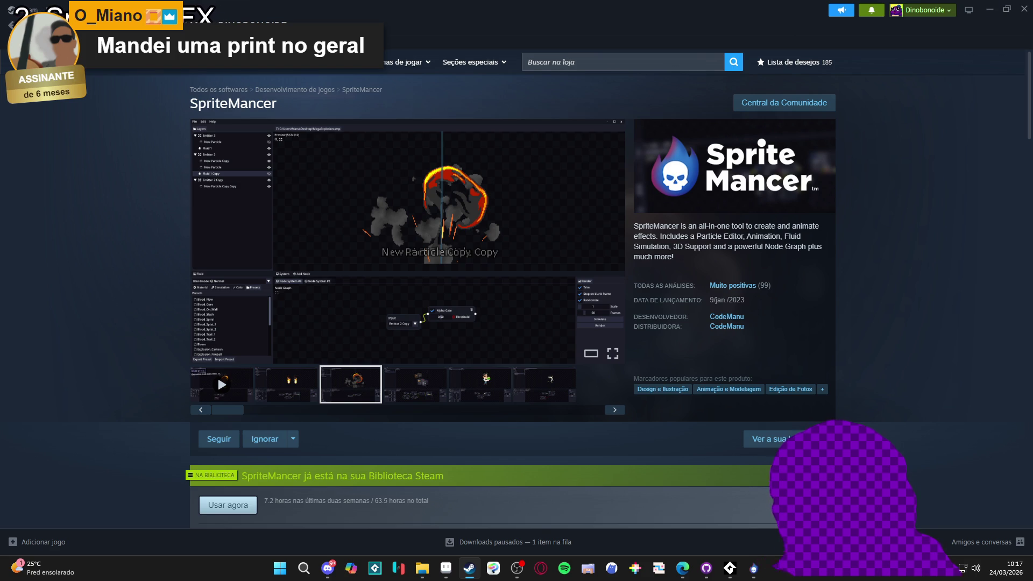
# Open SpriteMancer's page in the Steam Library.
pyautogui.moveTo(64, 62)
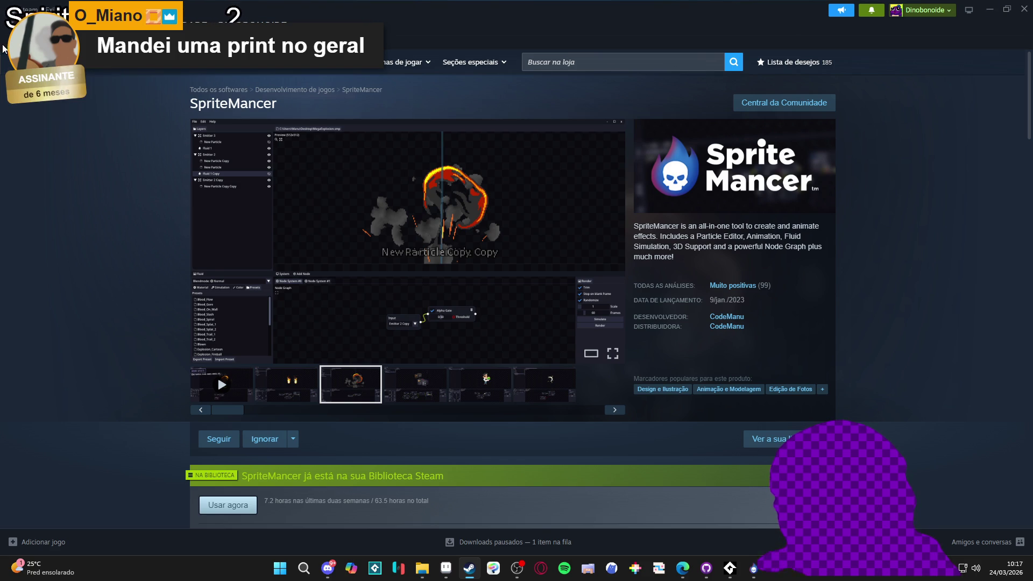
pyautogui.click(48, 24)
pyautogui.click(105, 24)
# Minimize Steam to return to the SpriteMancer editor, then switch briefly to Discord.
pyautogui.moveTo(242, 24)
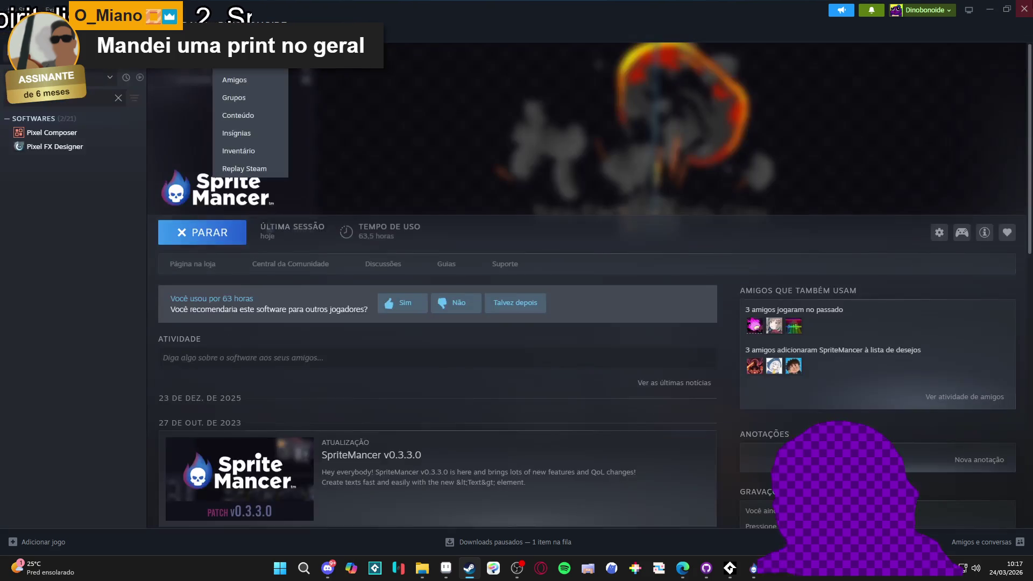
pyautogui.click(989, 9)
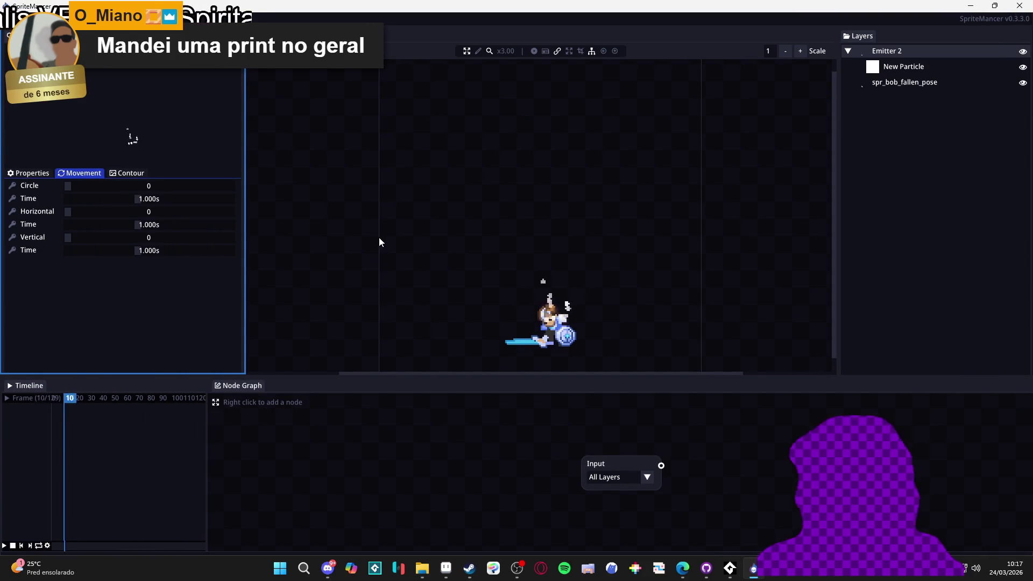
pyautogui.click(329, 568)
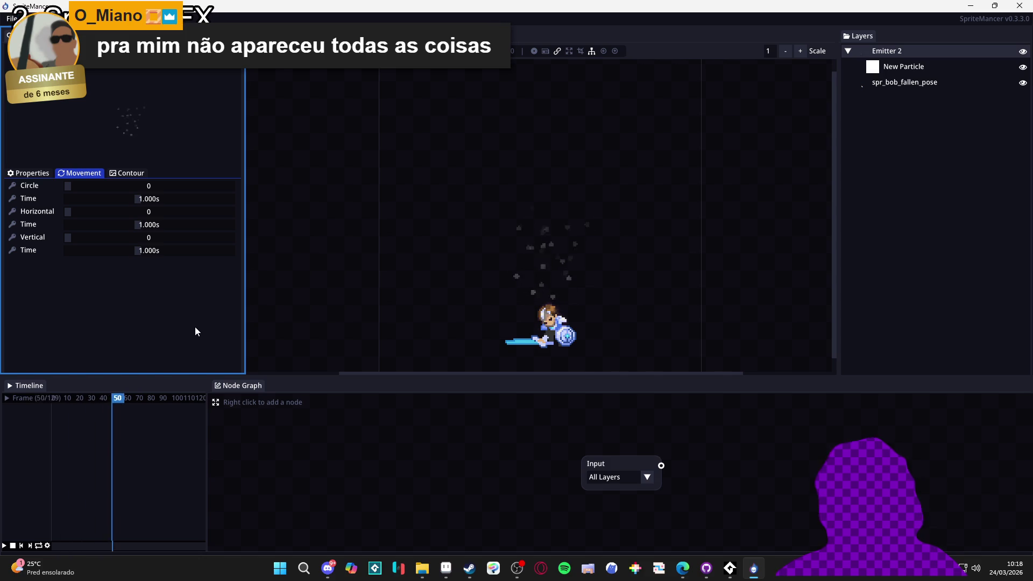
# Place the emitter over the character in the Preview at position 107, 176.
pyautogui.click(29, 173)
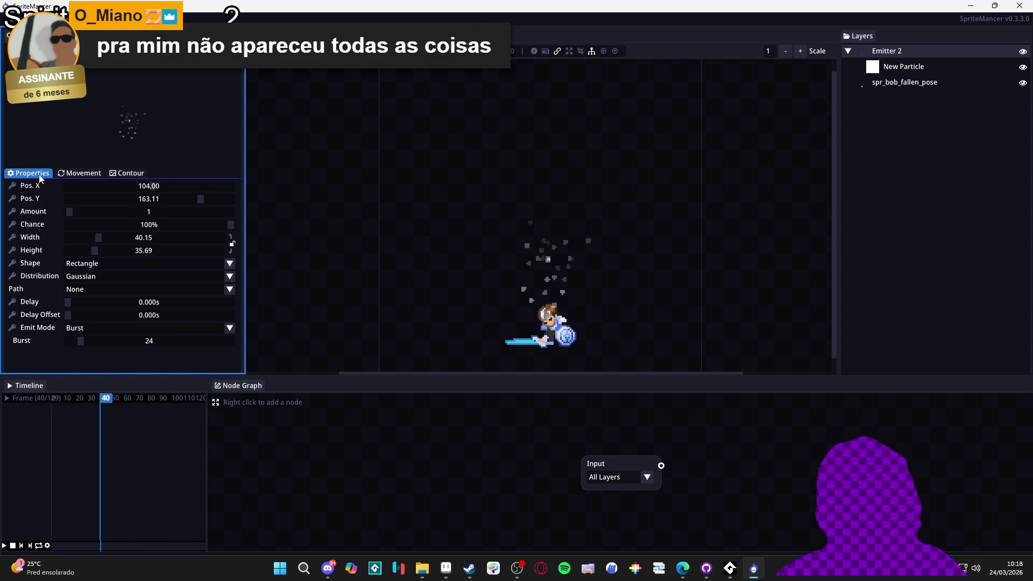
pyautogui.click(557, 344)
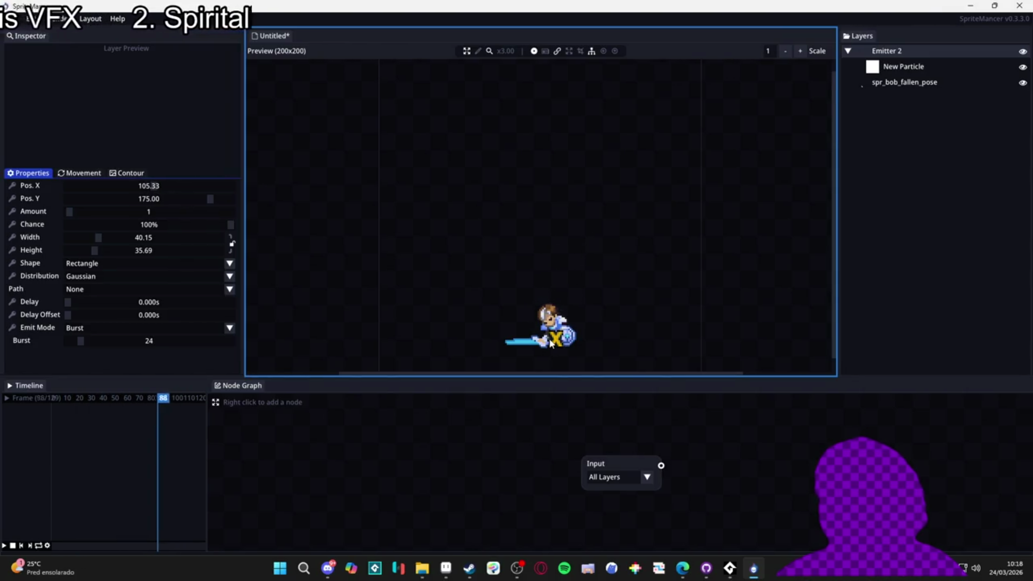
pyautogui.click(552, 343)
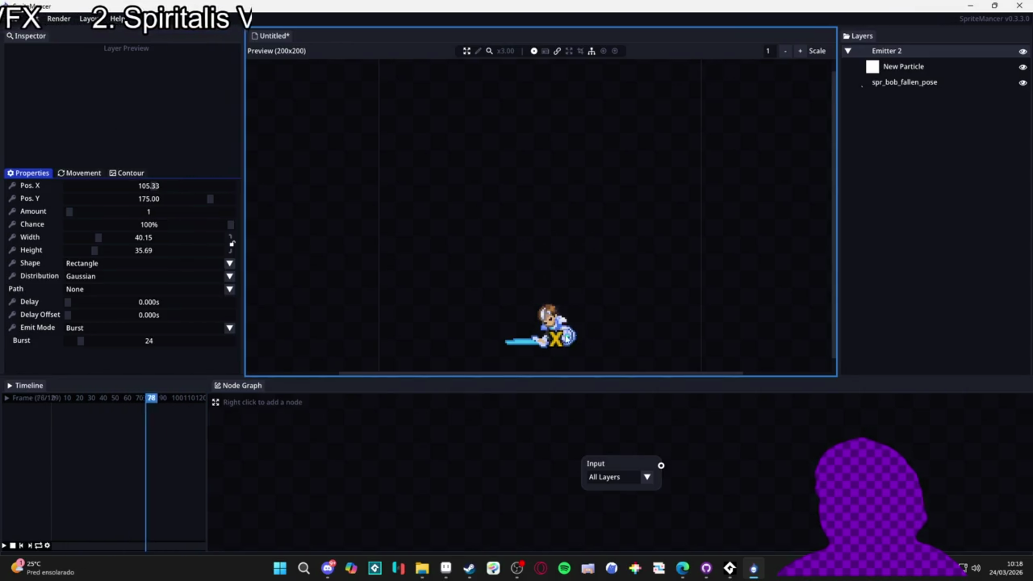
pyautogui.click(551, 340)
pyautogui.click(552, 344)
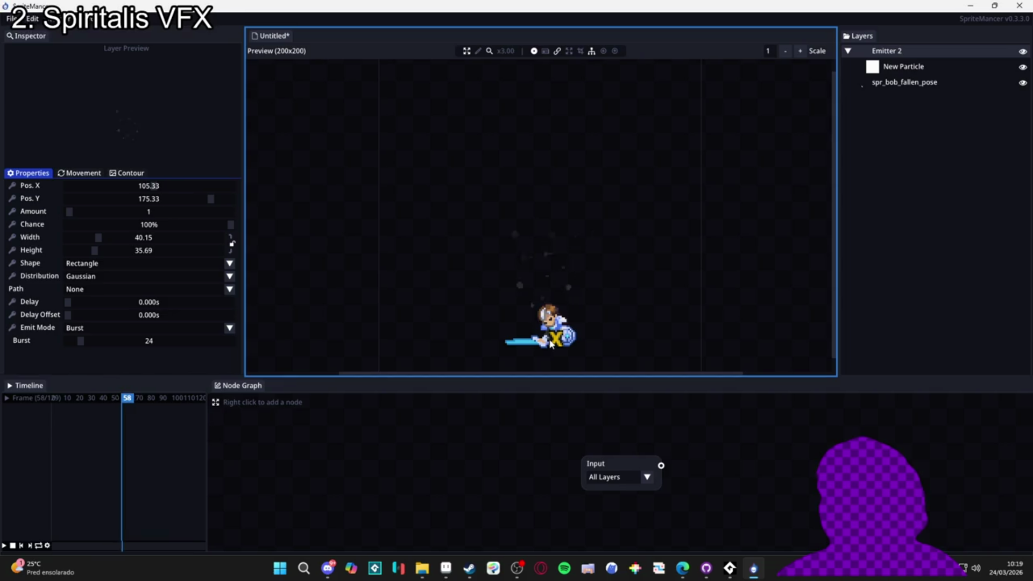
pyautogui.click(554, 346)
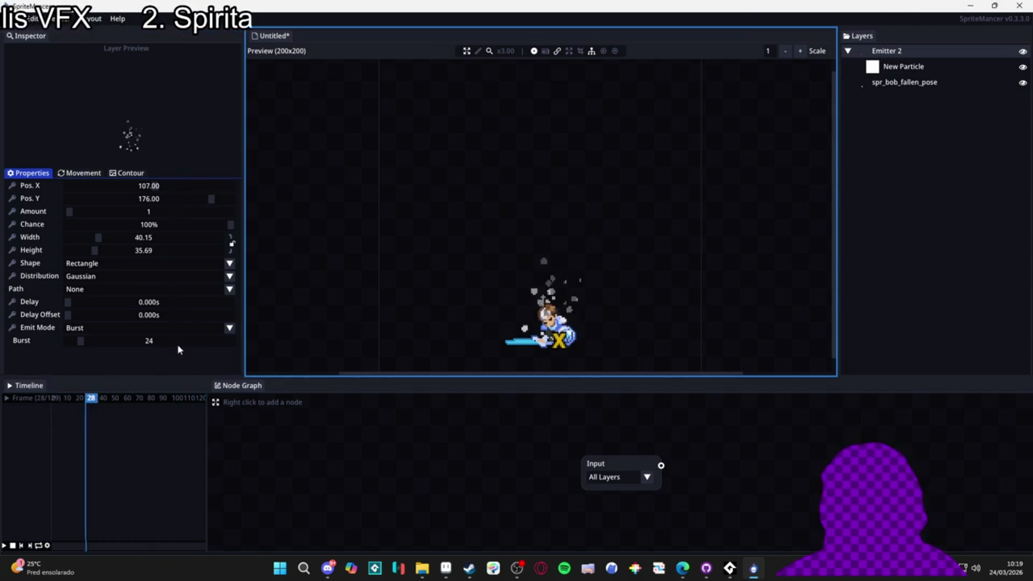
# Review Emitter 2's Movement and Contour tabs, then New Particle's Size and Emit sections.
pyautogui.click(895, 51)
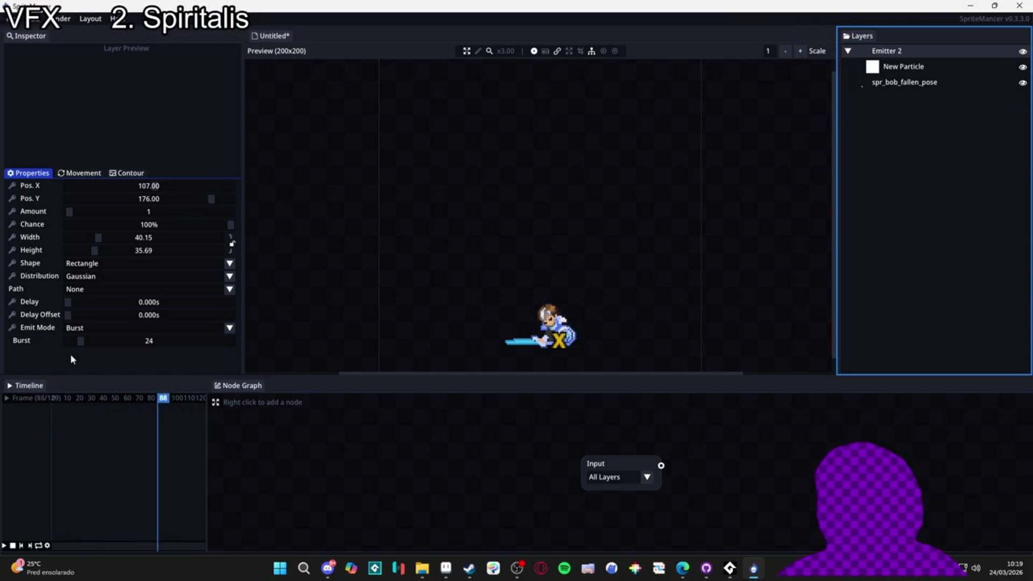
pyautogui.click(94, 179)
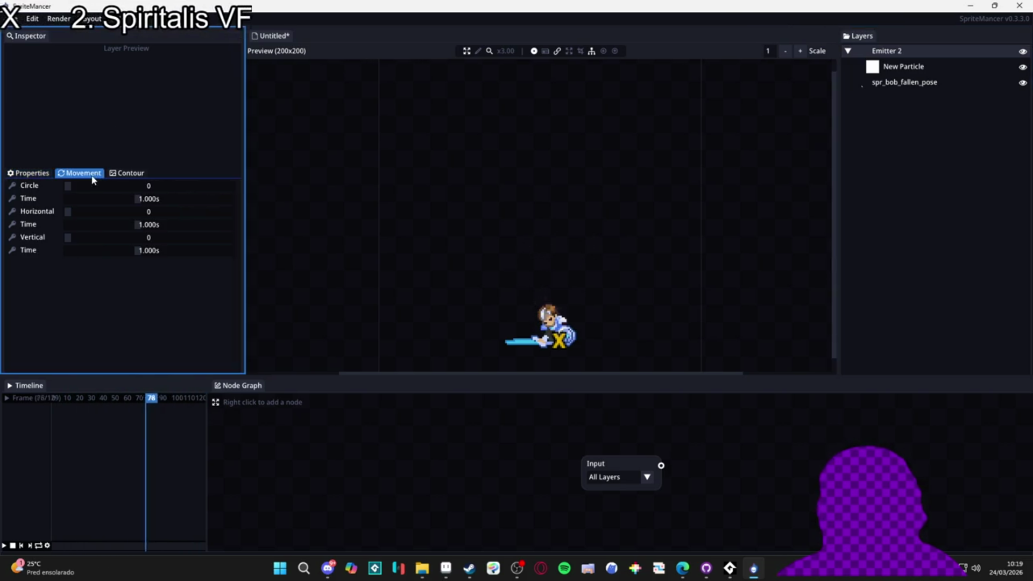
pyautogui.click(127, 173)
pyautogui.click(30, 173)
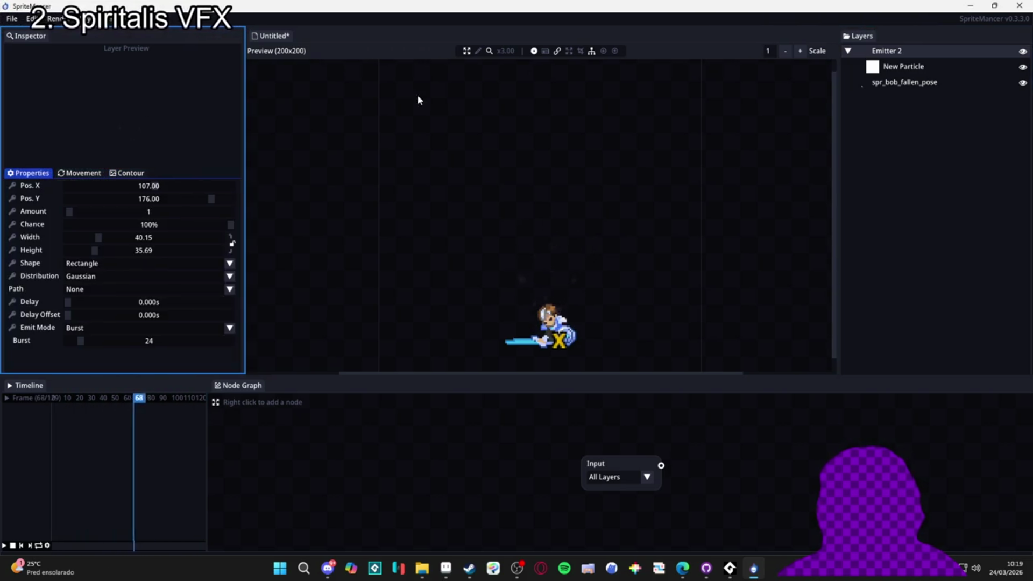
pyautogui.click(893, 67)
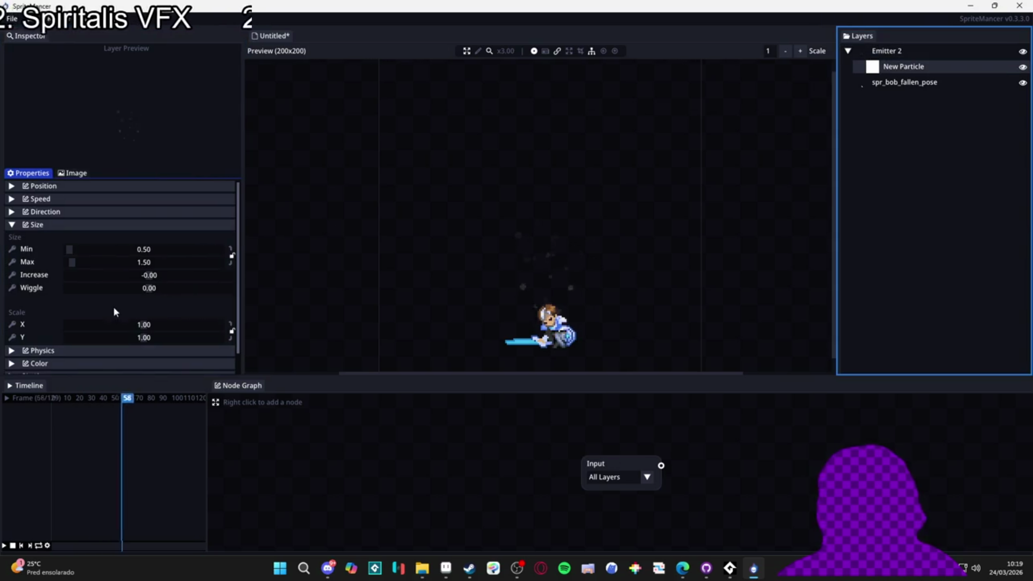
pyautogui.click(102, 224)
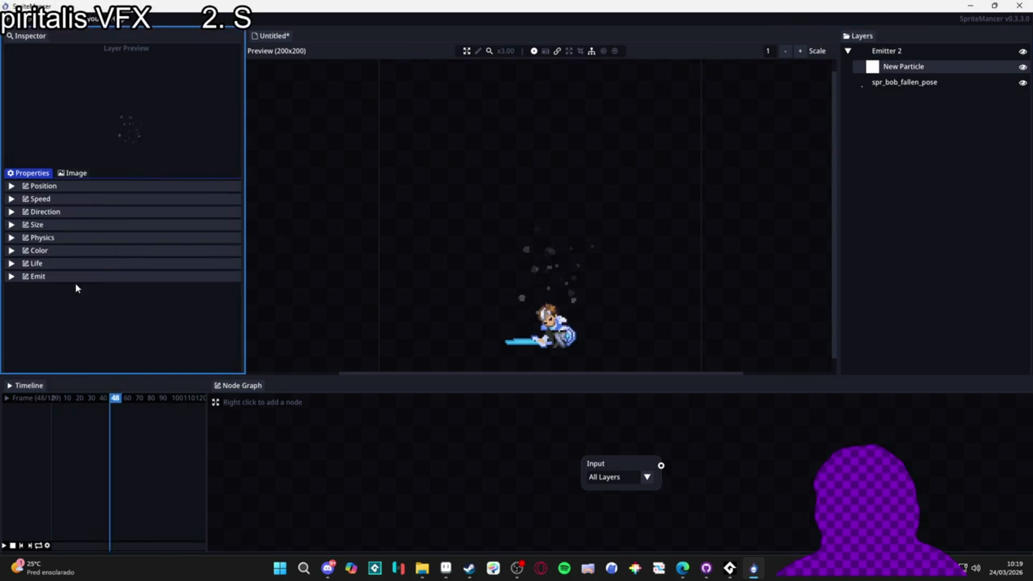
pyautogui.click(92, 275)
pyautogui.click(92, 275)
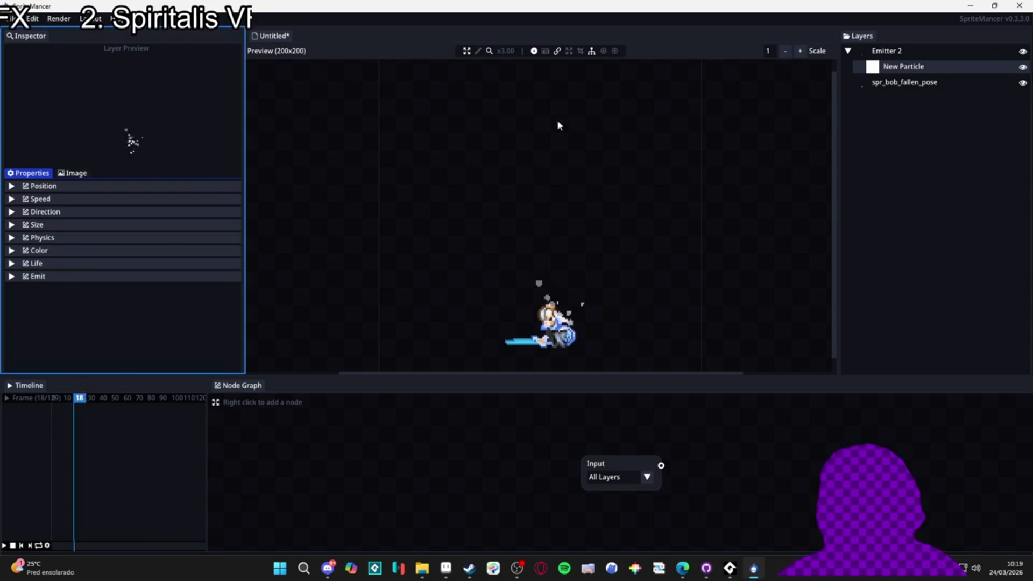
# Reselect Emitter 2 to view its emission path list, then check New Particle's Emit section.
pyautogui.click(898, 51)
pyautogui.click(898, 52)
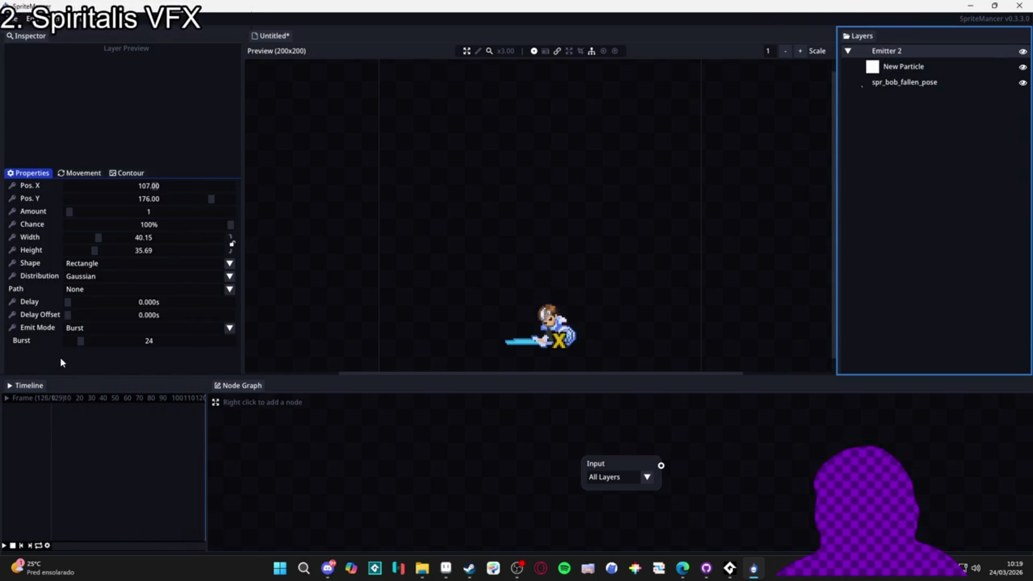
pyautogui.click(79, 172)
pyautogui.click(42, 174)
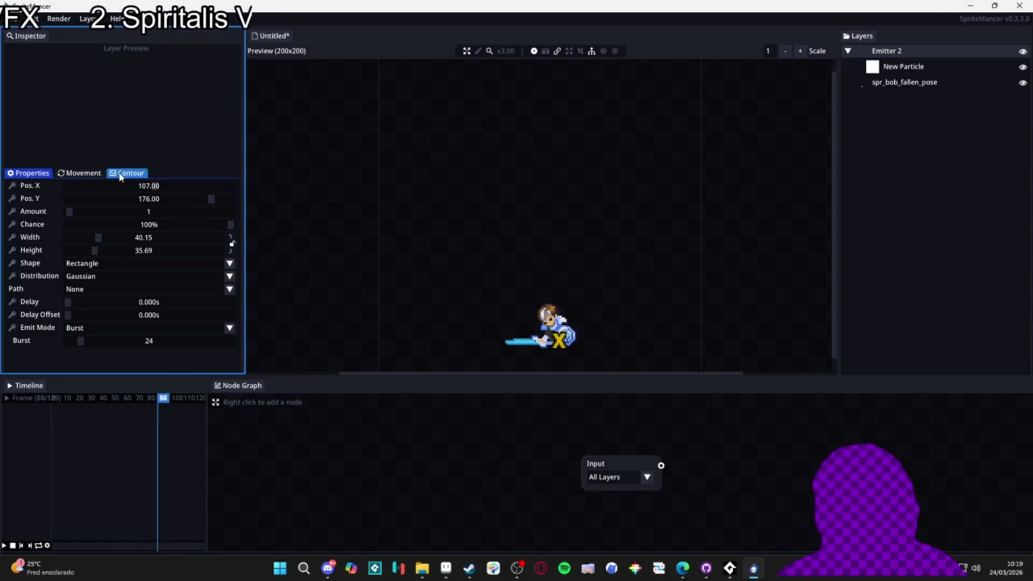
pyautogui.click(80, 291)
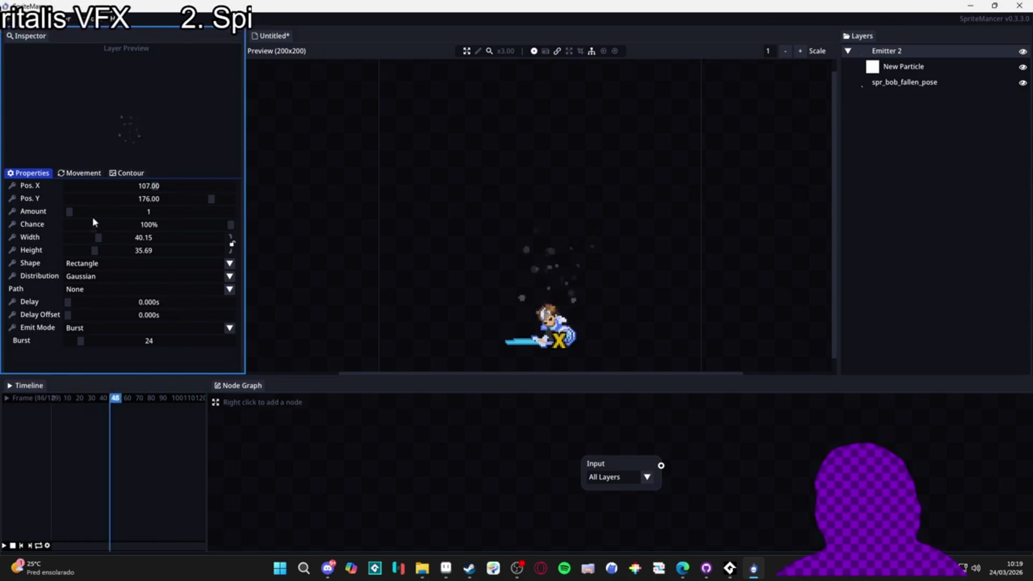
pyautogui.click(914, 67)
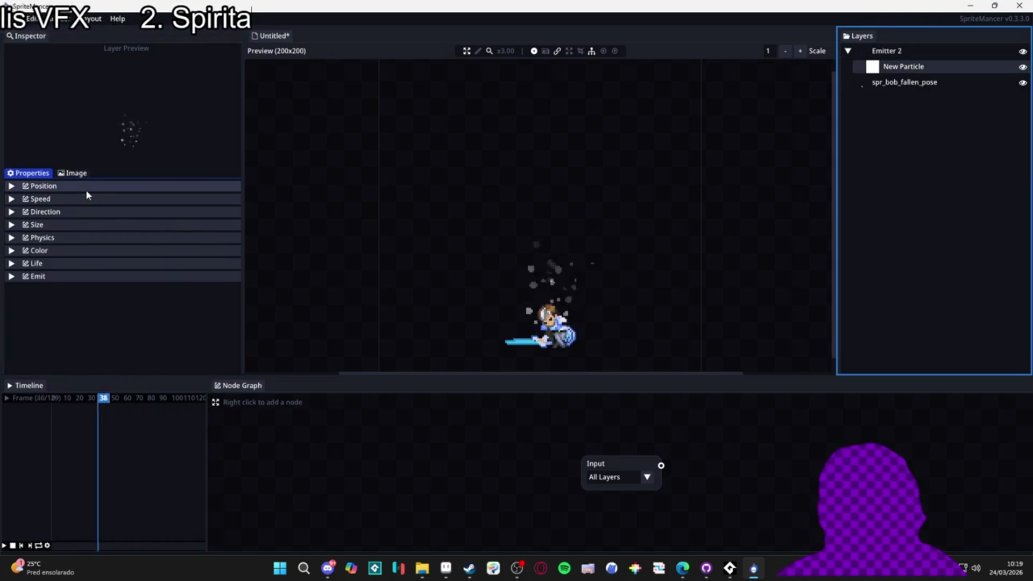
pyautogui.click(46, 276)
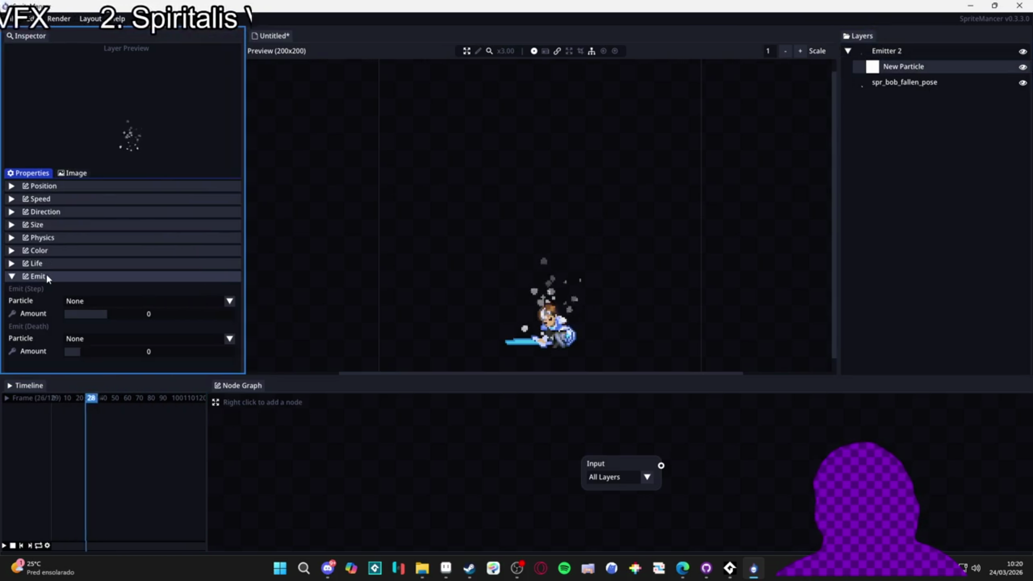
pyautogui.click(46, 276)
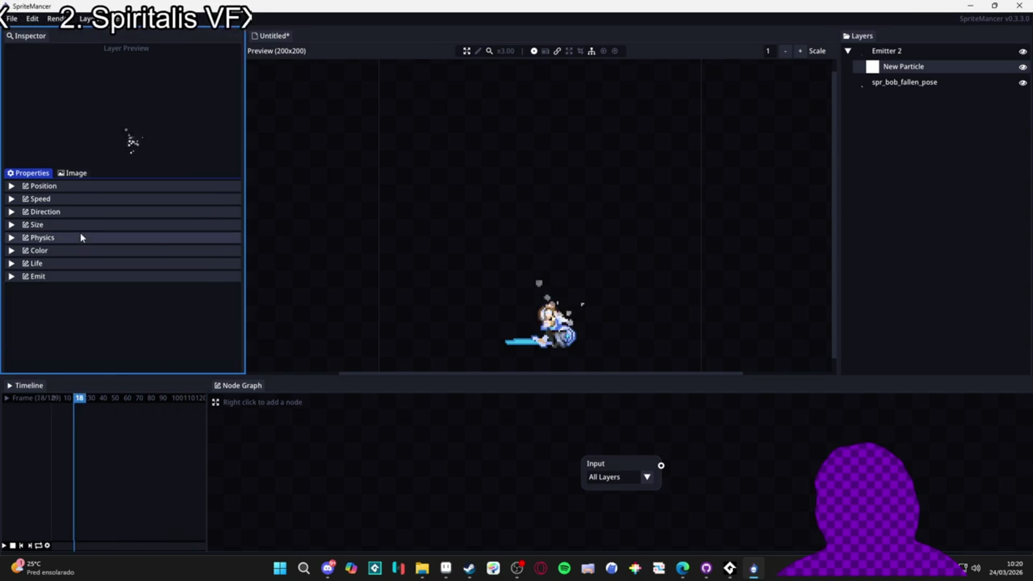
# Select Emitter 2 and keep its Emit Mode on Burst.
pyautogui.click(47, 546)
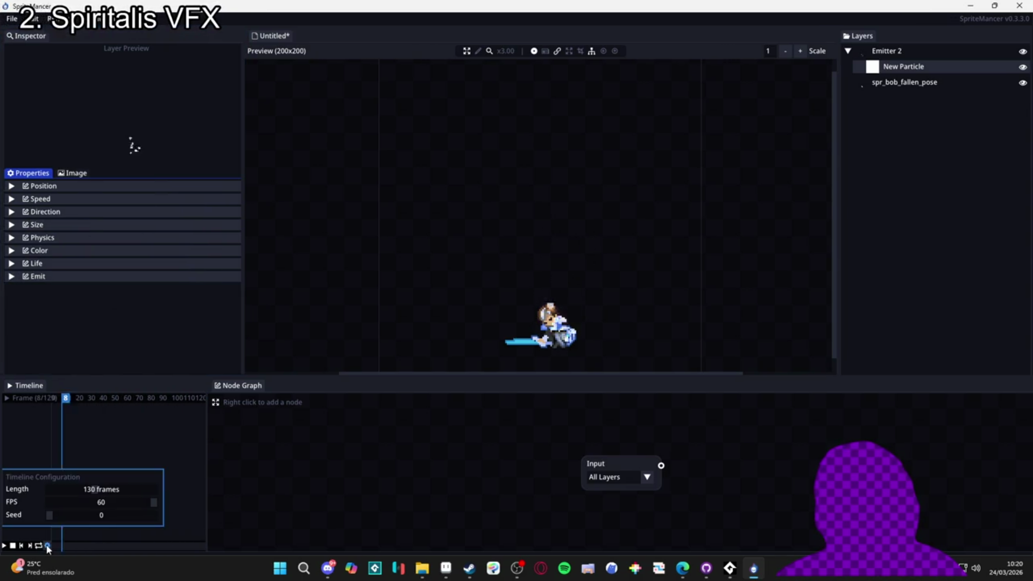
pyautogui.click(48, 546)
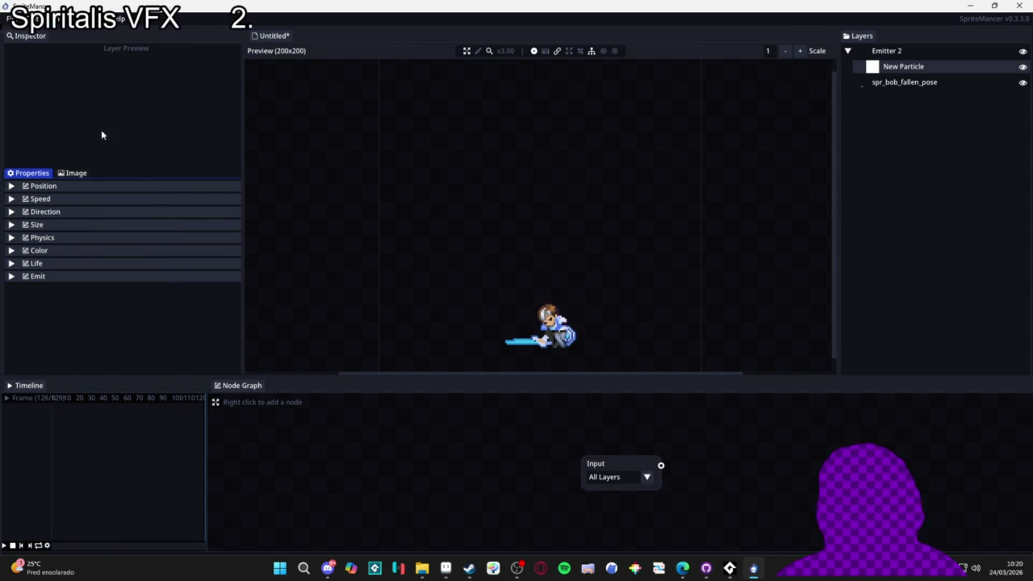
pyautogui.click(886, 50)
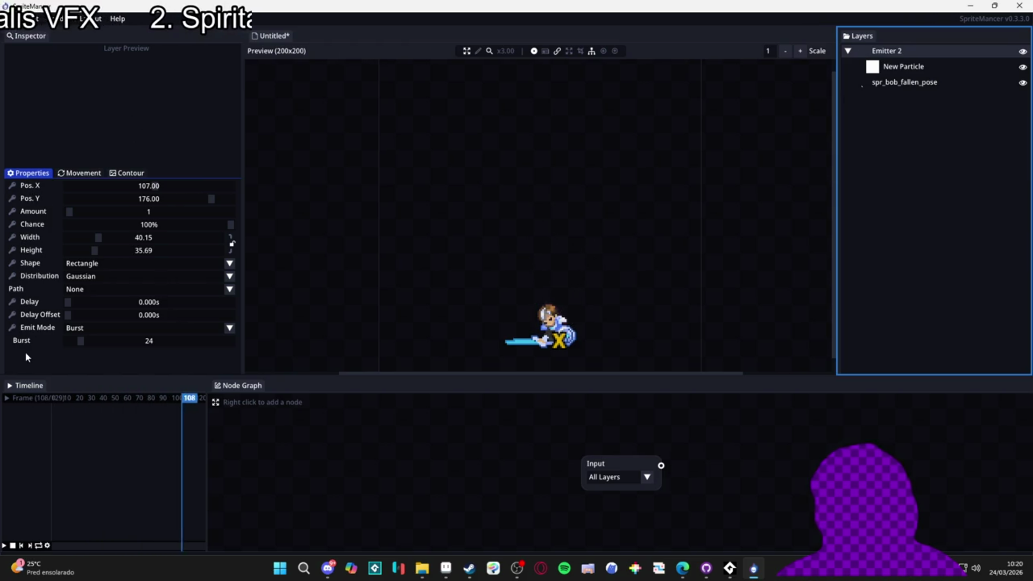
pyautogui.click(71, 327)
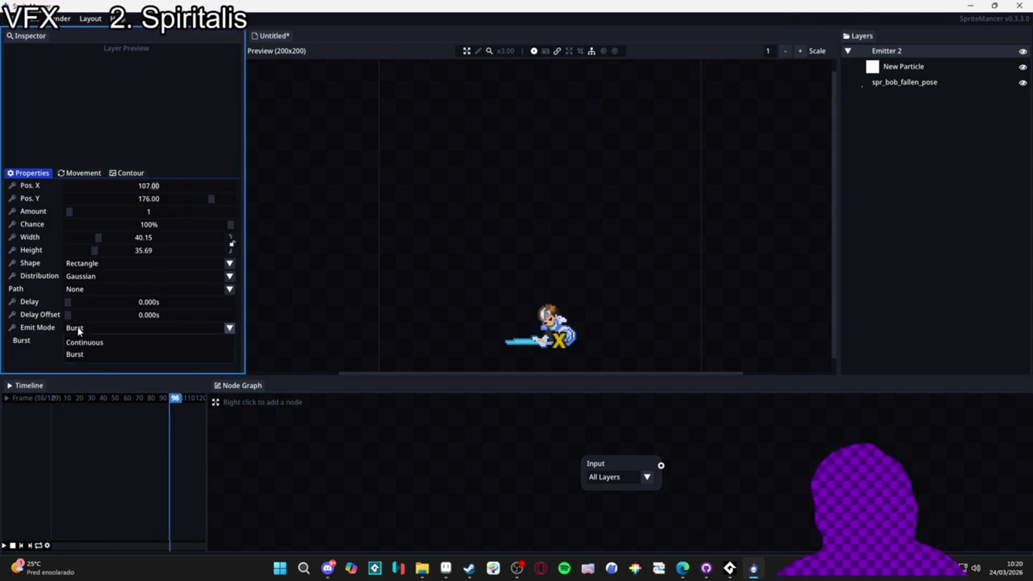
pyautogui.click(45, 352)
# Browse Emitter 2's Movement and Contour tabs before returning to its Properties.
pyautogui.click(74, 174)
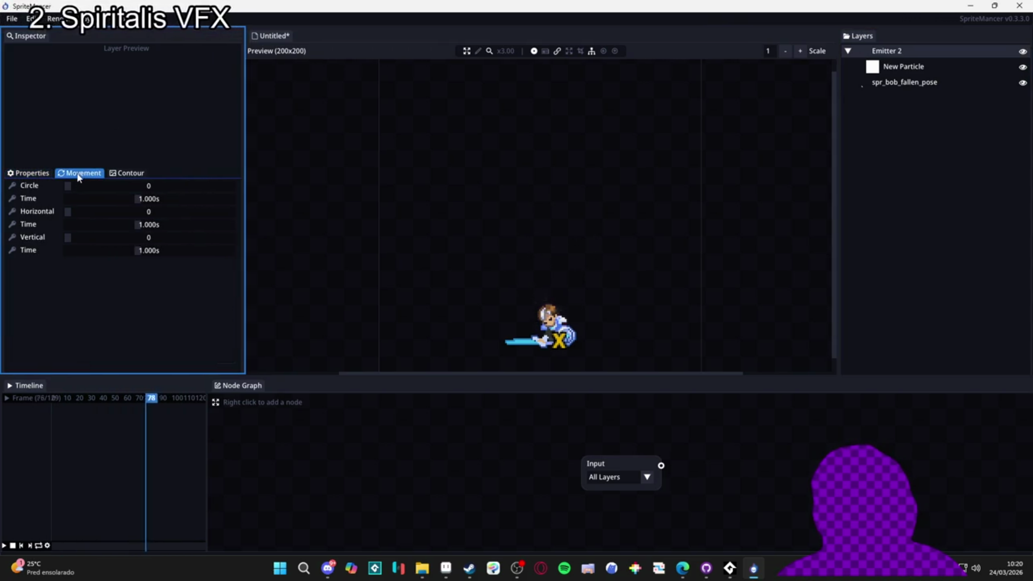
pyautogui.click(114, 173)
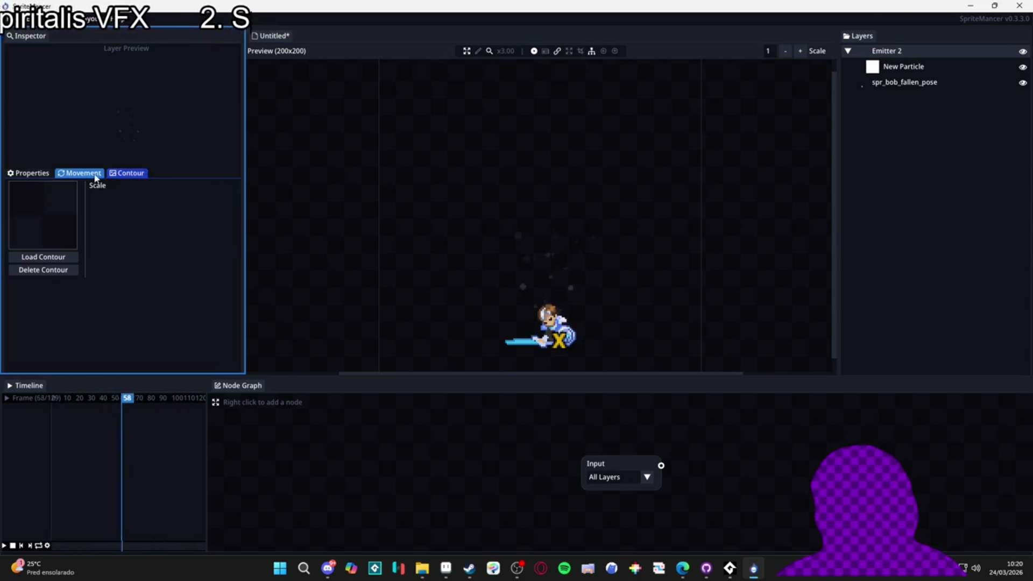
pyautogui.click(95, 177)
pyautogui.click(127, 173)
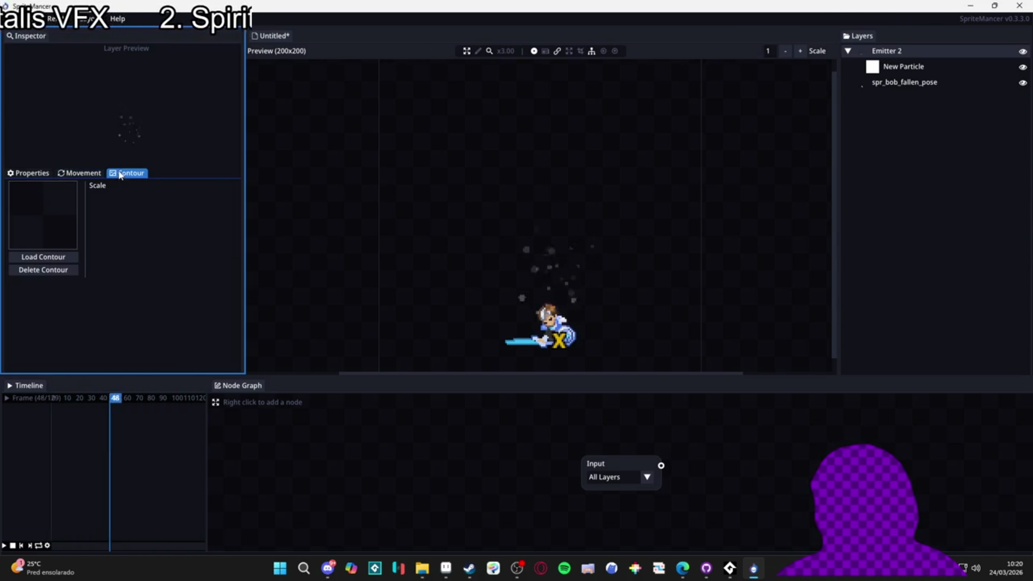
pyautogui.click(84, 173)
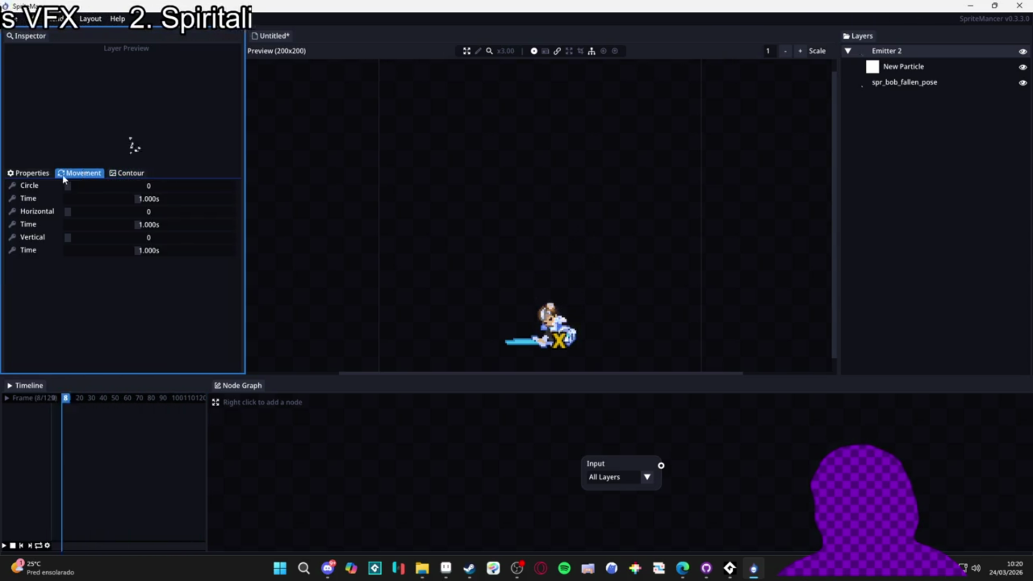
pyautogui.click(36, 180)
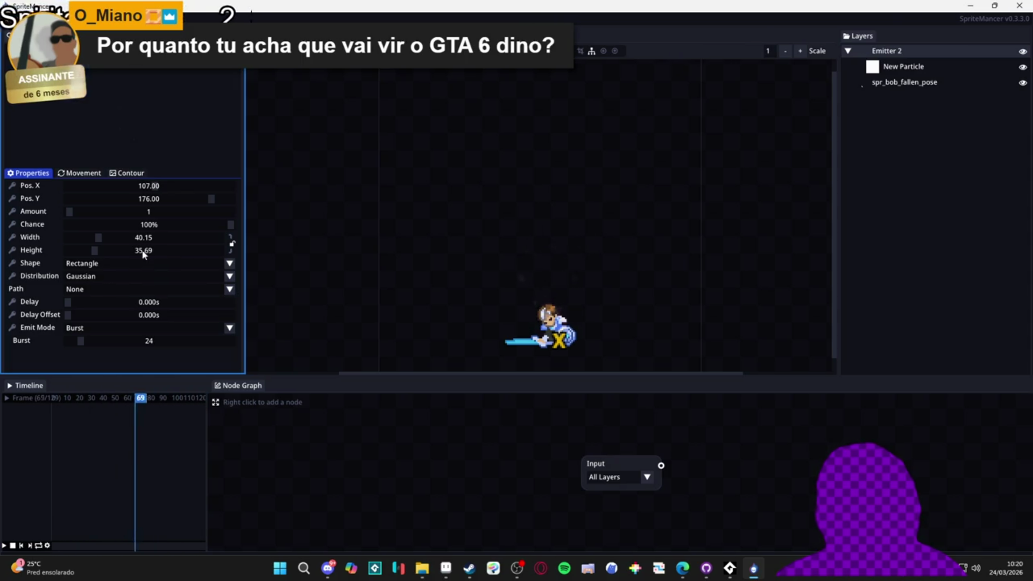
# Check Emitter 2's Movement tab and timeline settings, then select New Particle and peek at Life.
pyautogui.click(90, 173)
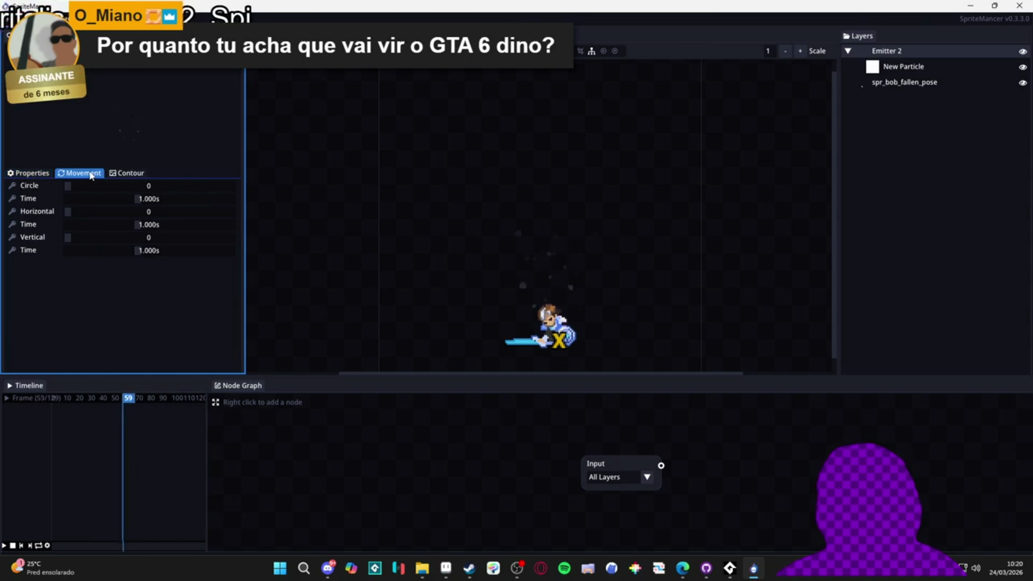
pyautogui.click(30, 173)
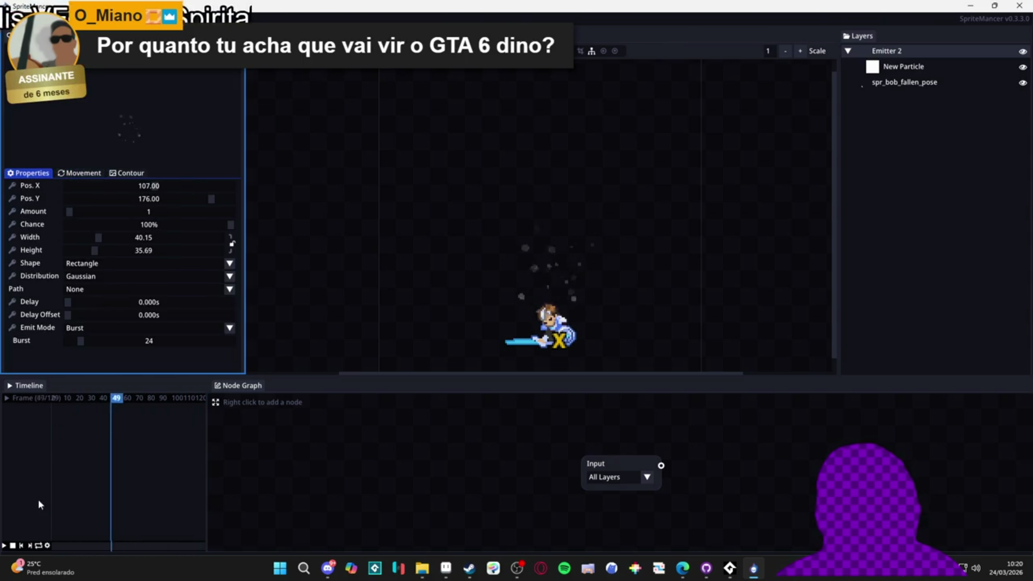
pyautogui.click(46, 545)
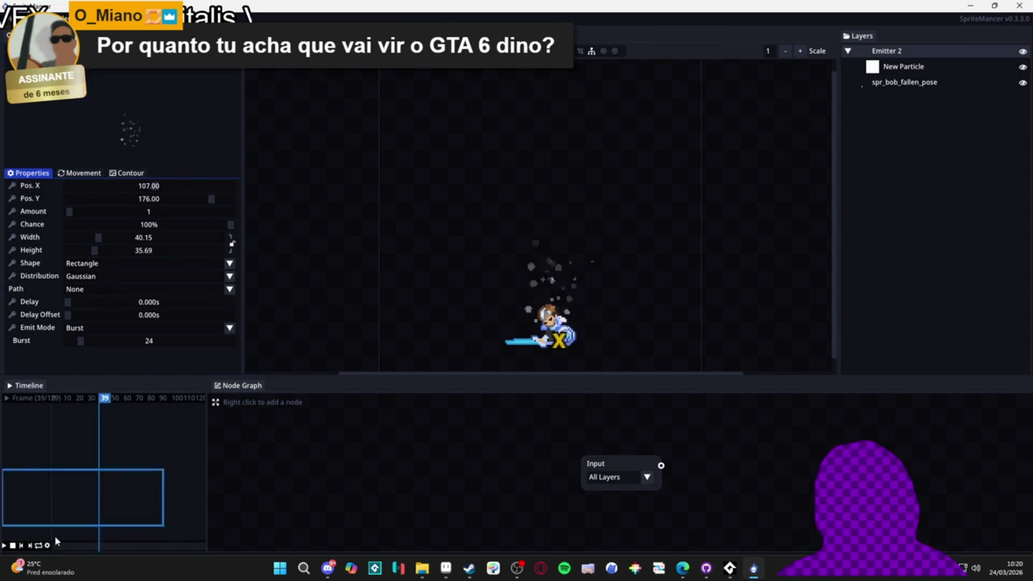
pyautogui.click(903, 66)
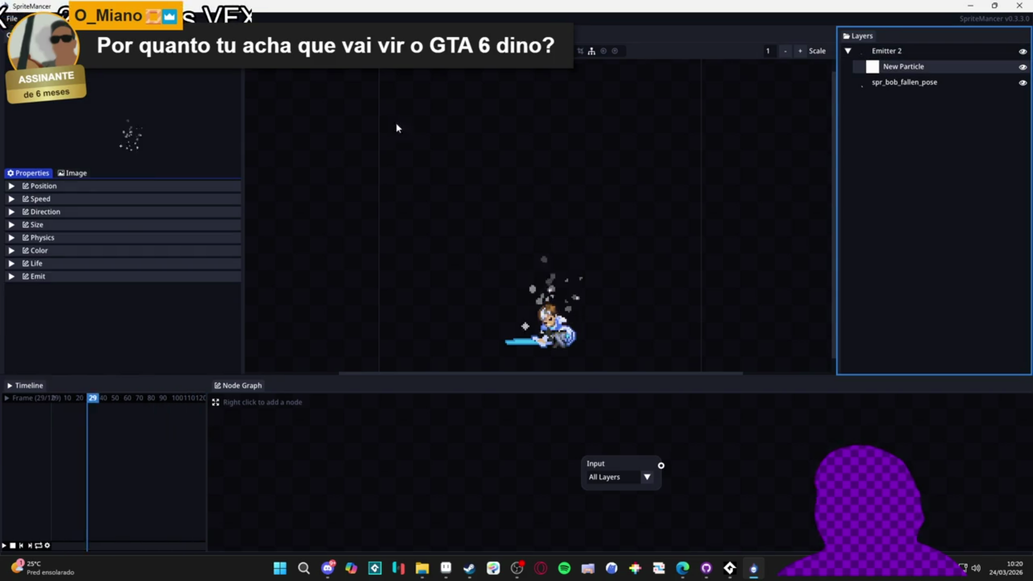
pyautogui.click(53, 263)
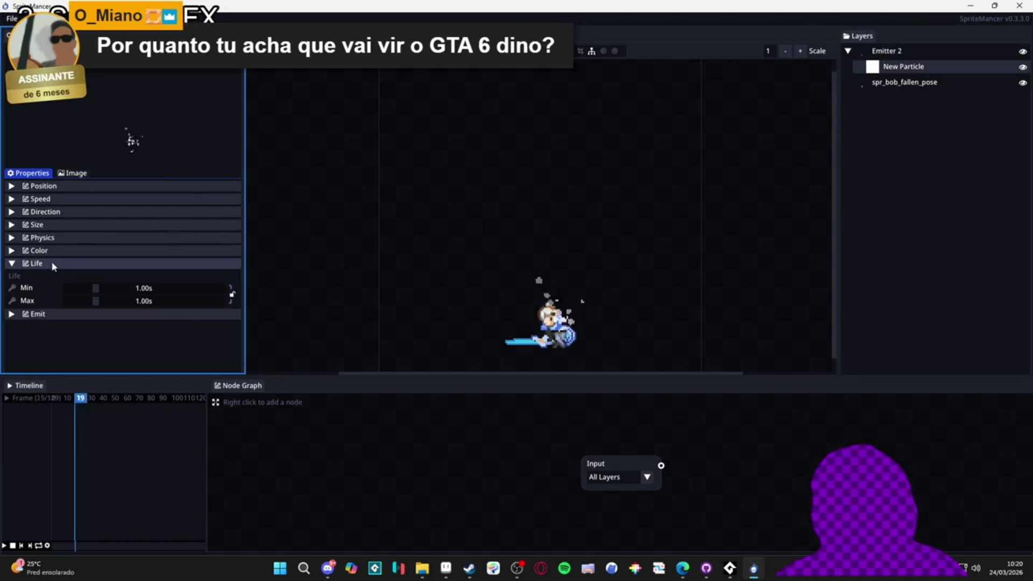
pyautogui.click(53, 263)
# Expand and collapse New Particle's Position, Speed and Direction sections to review them.
pyautogui.click(67, 186)
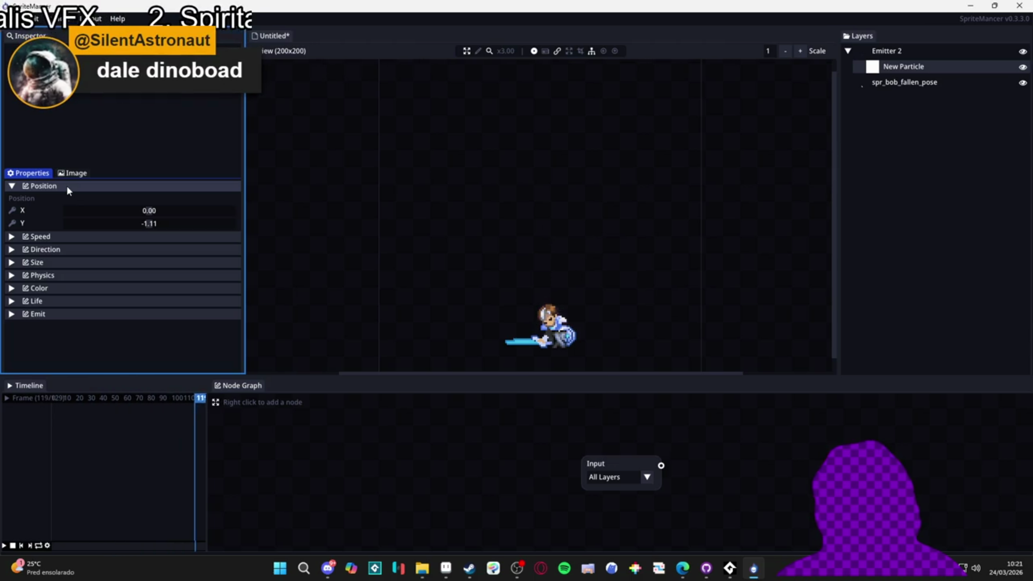
pyautogui.click(66, 185)
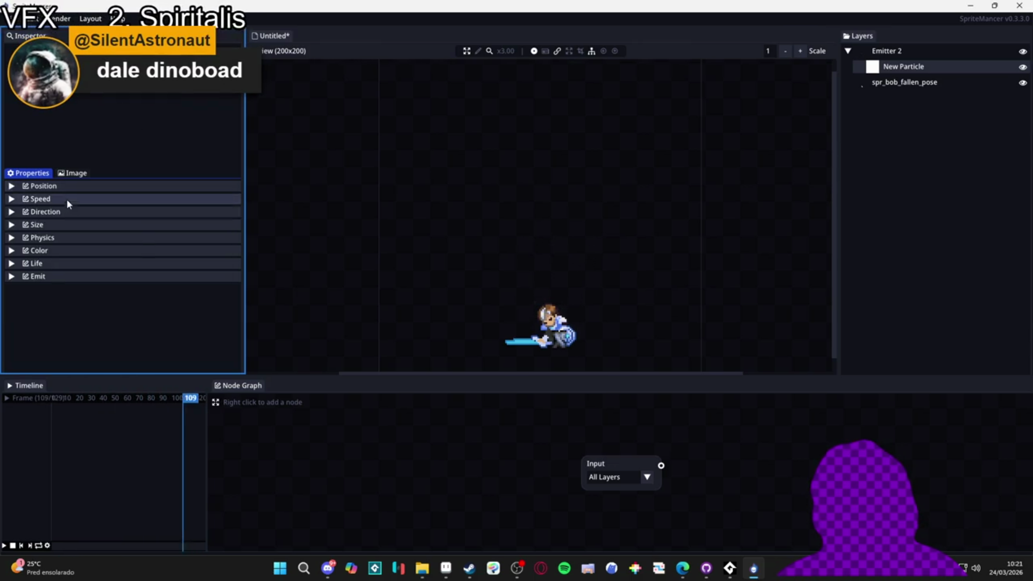
pyautogui.click(66, 198)
pyautogui.click(64, 201)
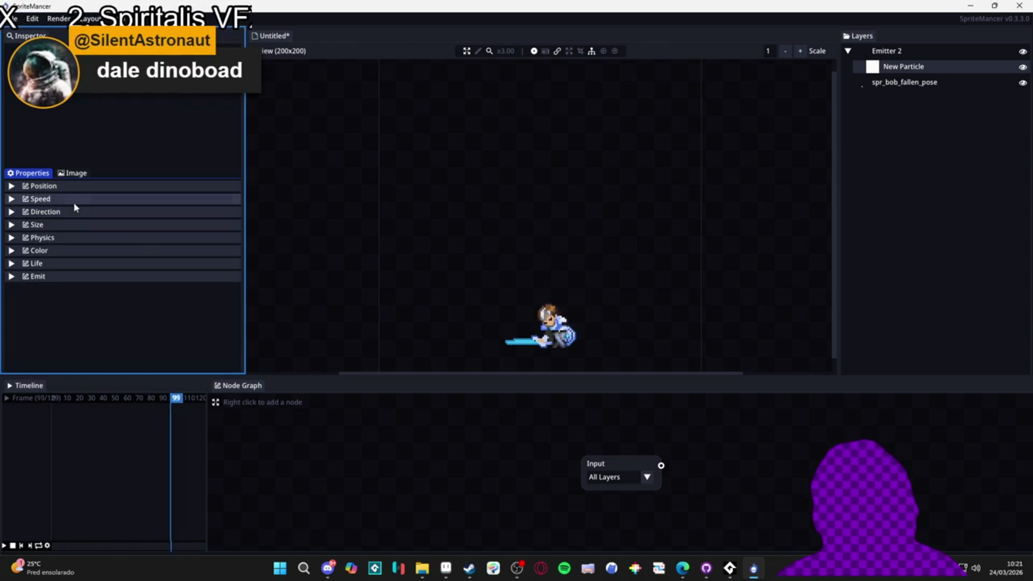
pyautogui.click(73, 202)
pyautogui.click(73, 203)
pyautogui.click(68, 214)
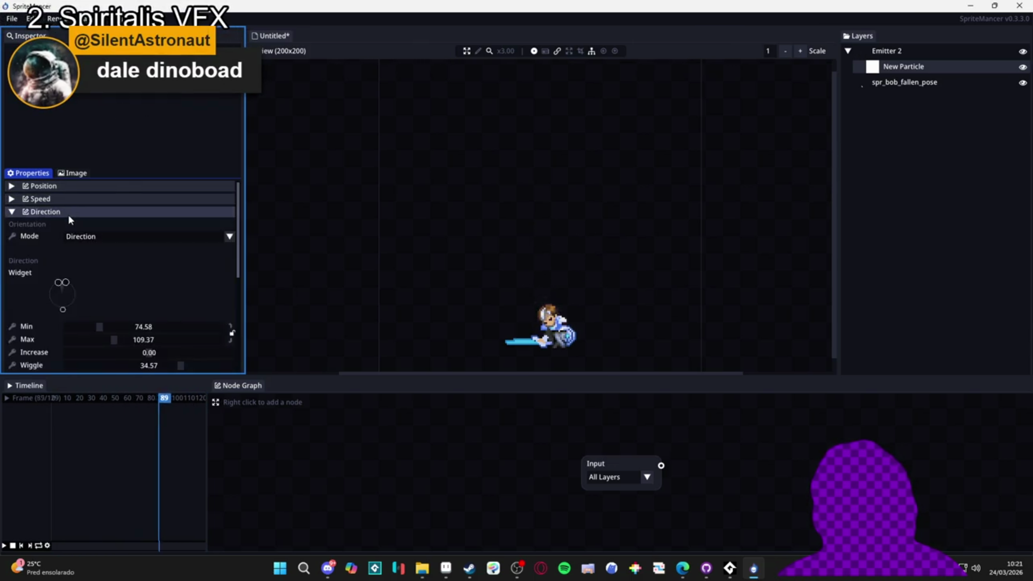
pyautogui.click(68, 214)
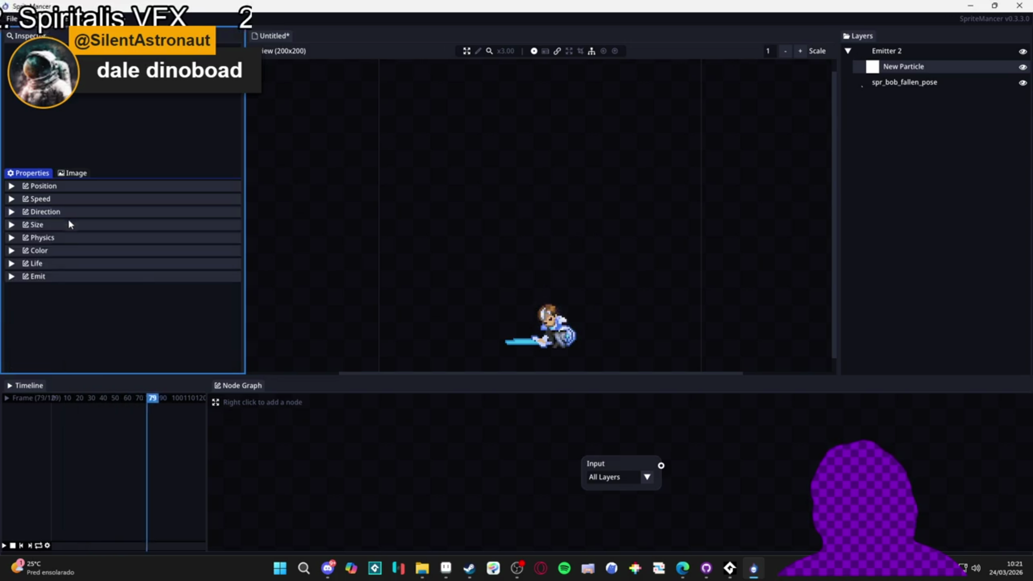
# Review New Particle's Size, Physics, Life and Emit sections, ending with Color expanded.
pyautogui.click(67, 225)
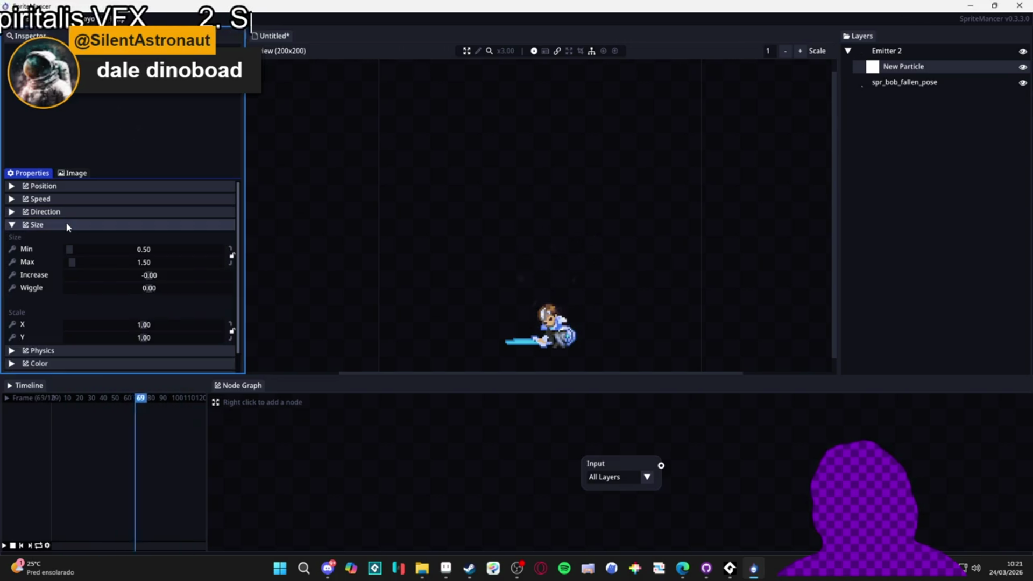
pyautogui.click(67, 225)
pyautogui.click(63, 238)
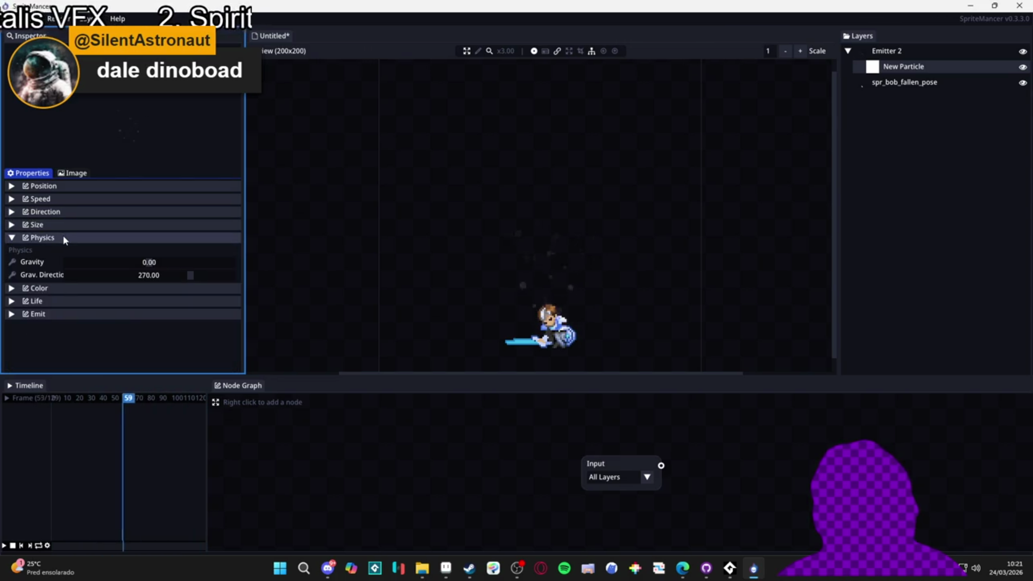
pyautogui.click(64, 238)
pyautogui.click(63, 263)
pyautogui.click(63, 265)
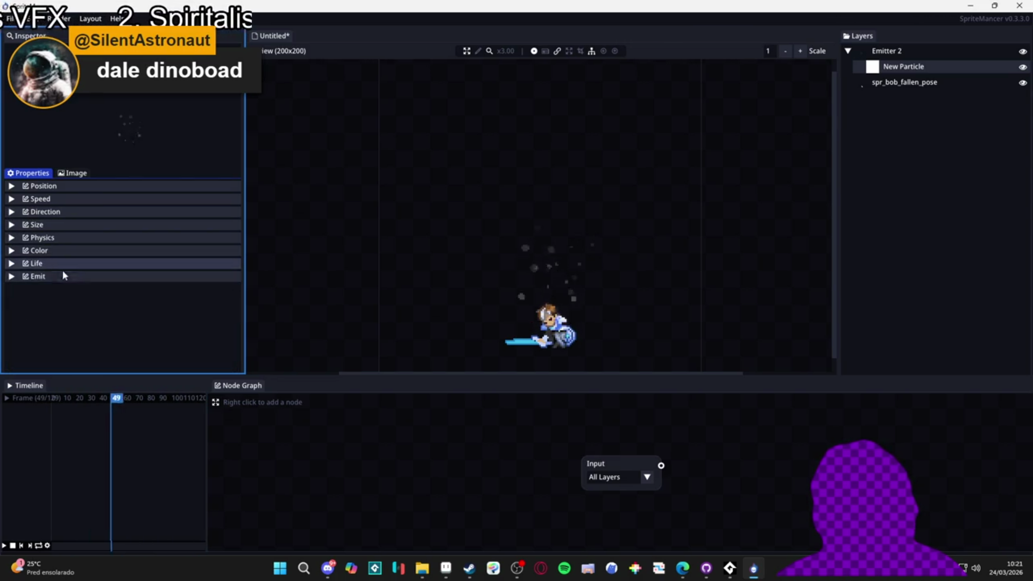
pyautogui.click(54, 276)
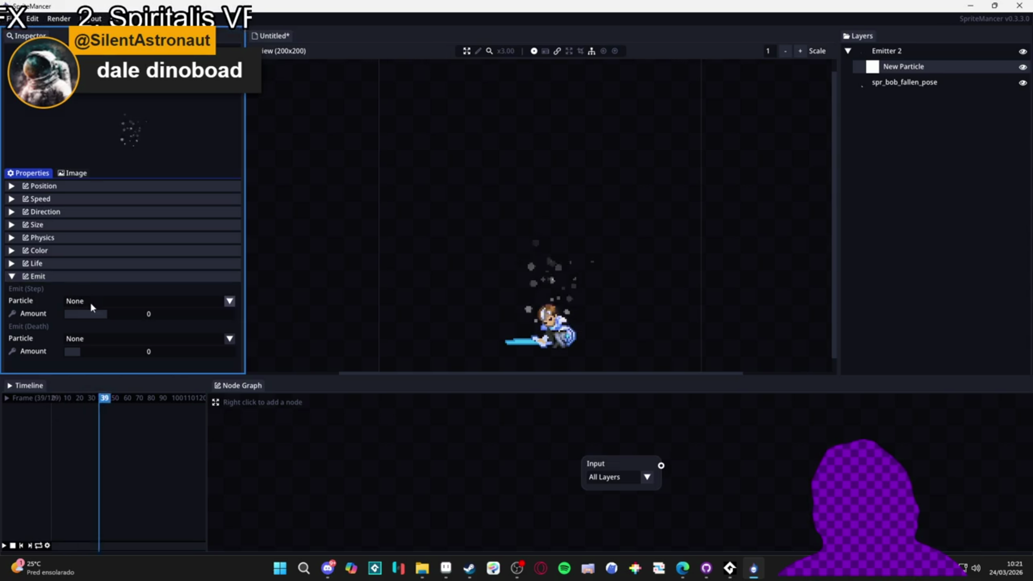
pyautogui.click(65, 275)
pyautogui.click(62, 263)
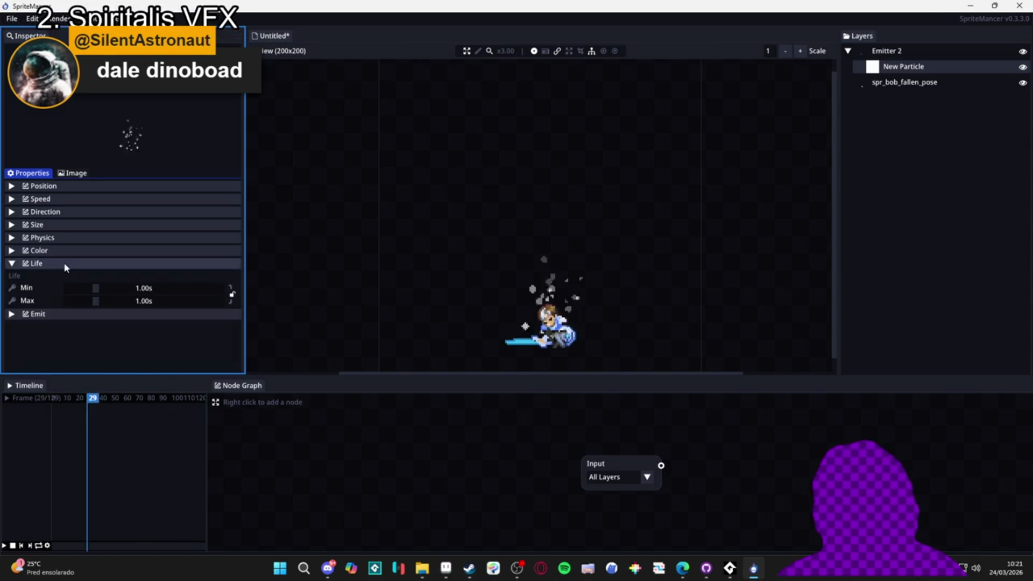
pyautogui.click(62, 263)
pyautogui.click(65, 251)
# Switch to Aseprite, look through File and Open Recent, then choose File > New.
pyautogui.click(446, 568)
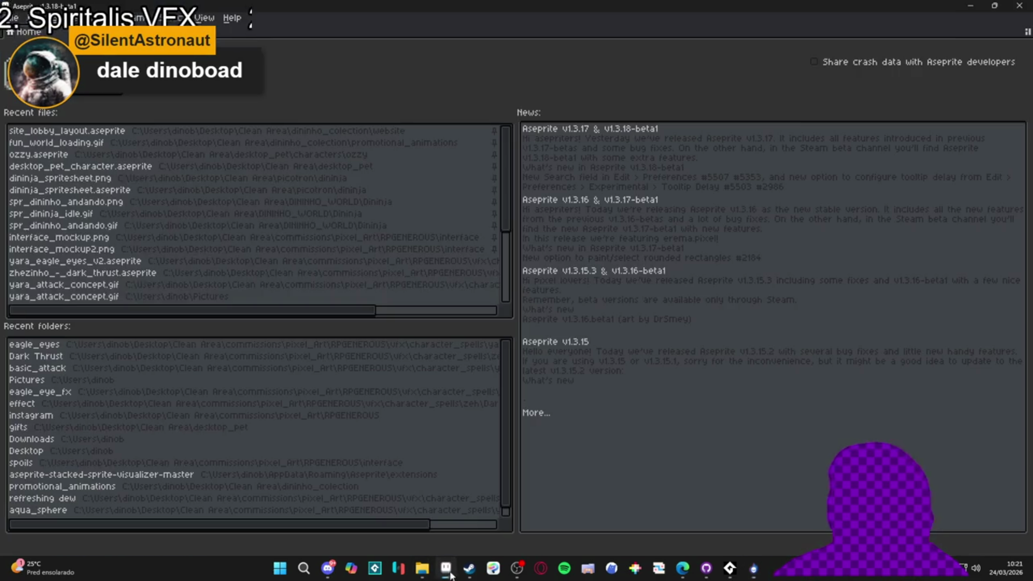
pyautogui.click(12, 17)
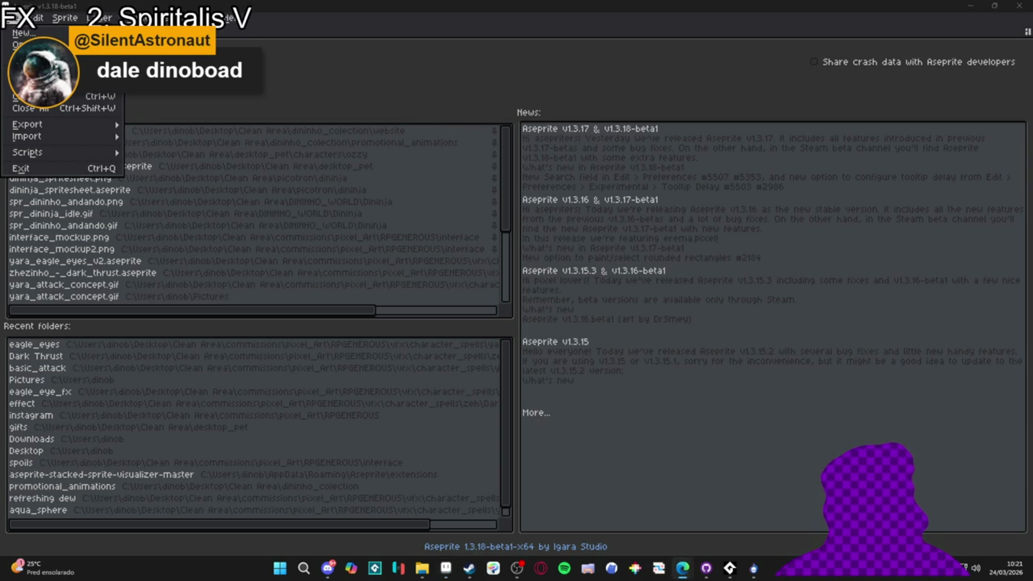
pyautogui.press('Escape')
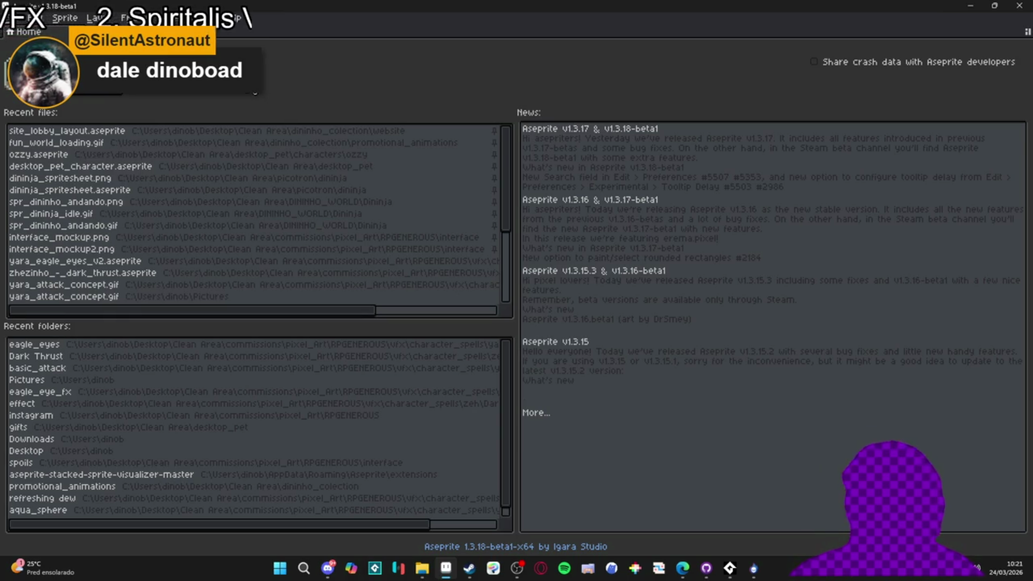
pyautogui.click(12, 18)
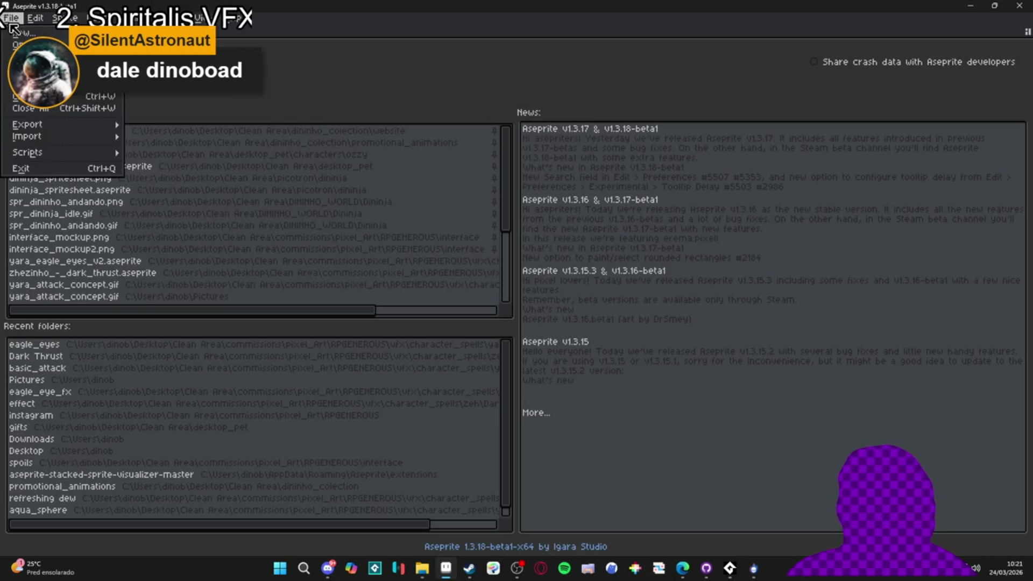
pyautogui.moveTo(21, 56)
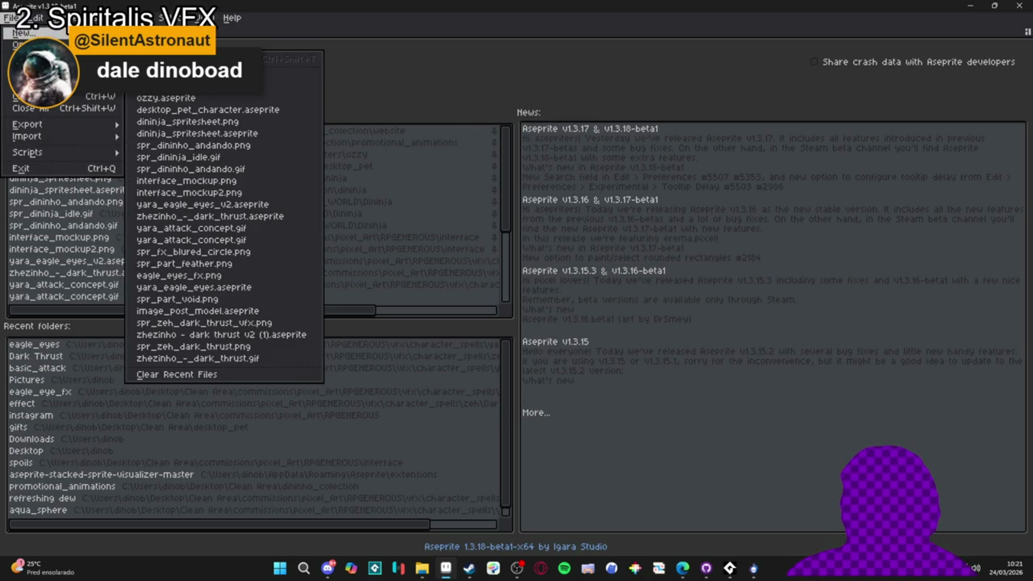
pyautogui.click(22, 33)
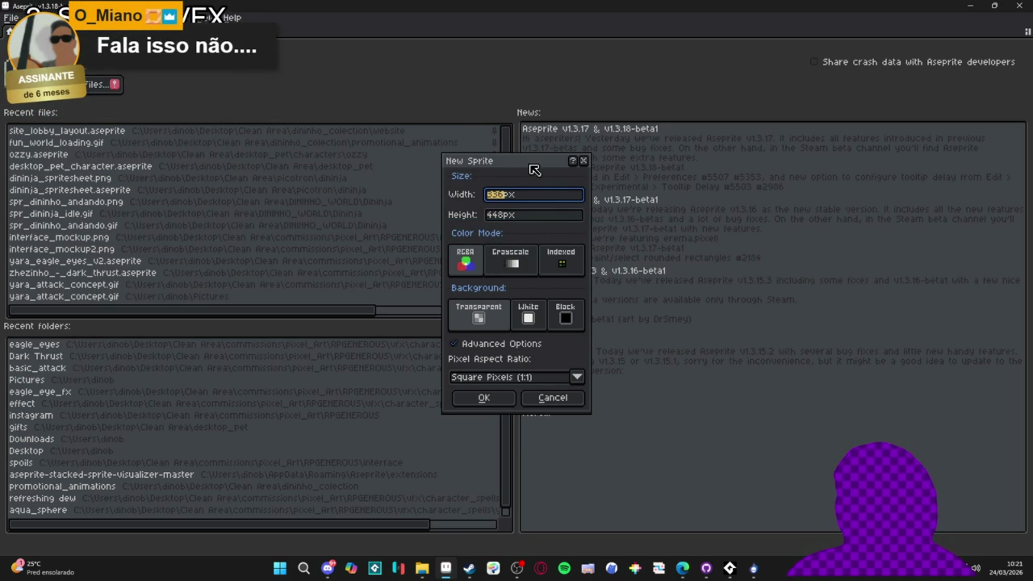
pyautogui.moveTo(529, 165)
pyautogui.mouseDown()
pyautogui.moveTo(616, 145)
pyautogui.moveTo(609, 135)
pyautogui.mouseUp()
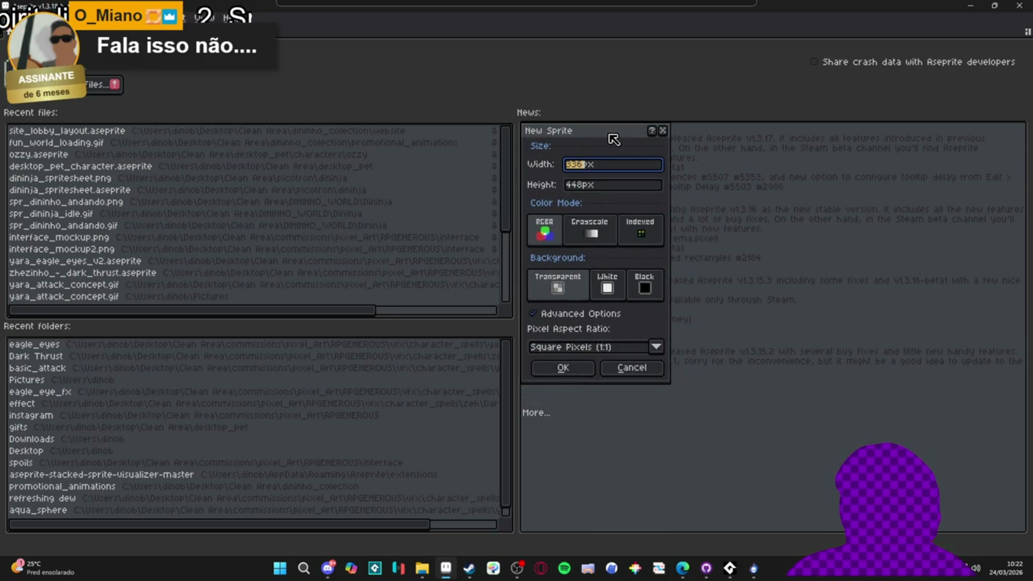
pyautogui.moveTo(605, 383); pyautogui.dragTo(618, 527)
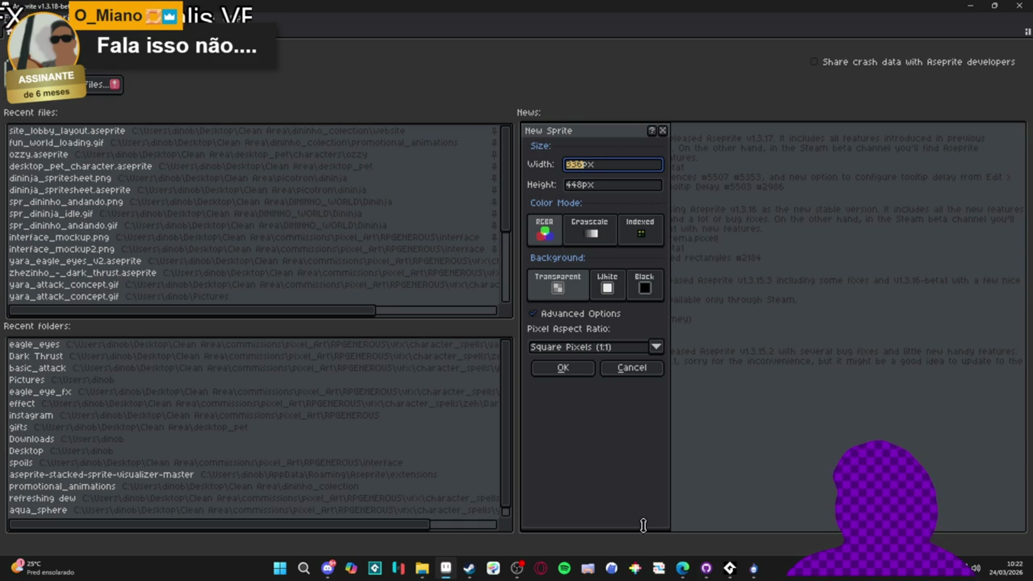
pyautogui.moveTo(643, 526)
pyautogui.mouseDown()
pyautogui.moveTo(644, 381)
pyautogui.moveTo(624, 514)
pyautogui.moveTo(610, 525)
pyautogui.mouseUp()
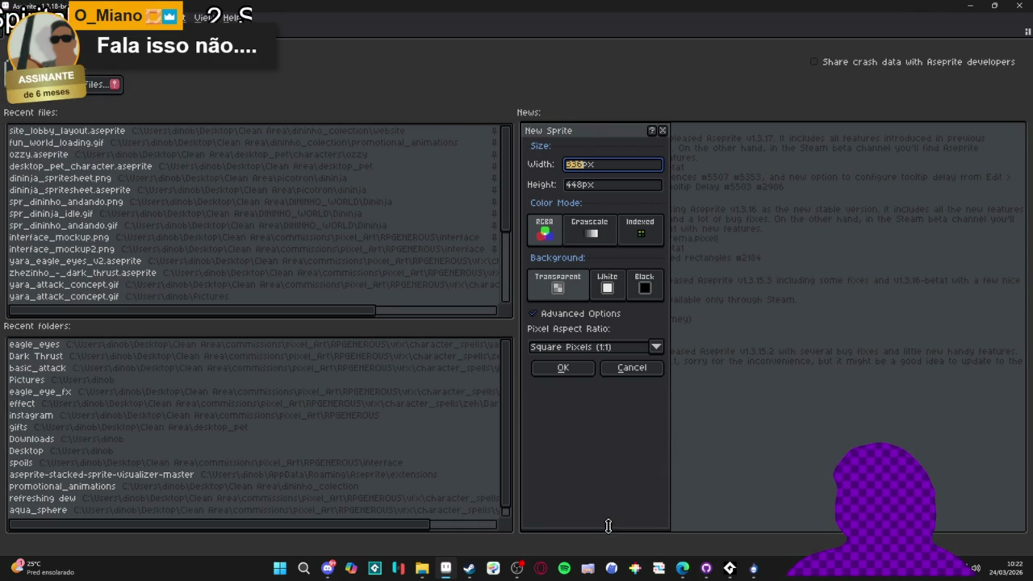
pyautogui.moveTo(608, 526)
pyautogui.mouseDown()
pyautogui.moveTo(594, 398)
pyautogui.moveTo(593, 416)
pyautogui.moveTo(627, 373)
pyautogui.moveTo(595, 415)
pyautogui.moveTo(618, 382)
pyautogui.mouseUp()
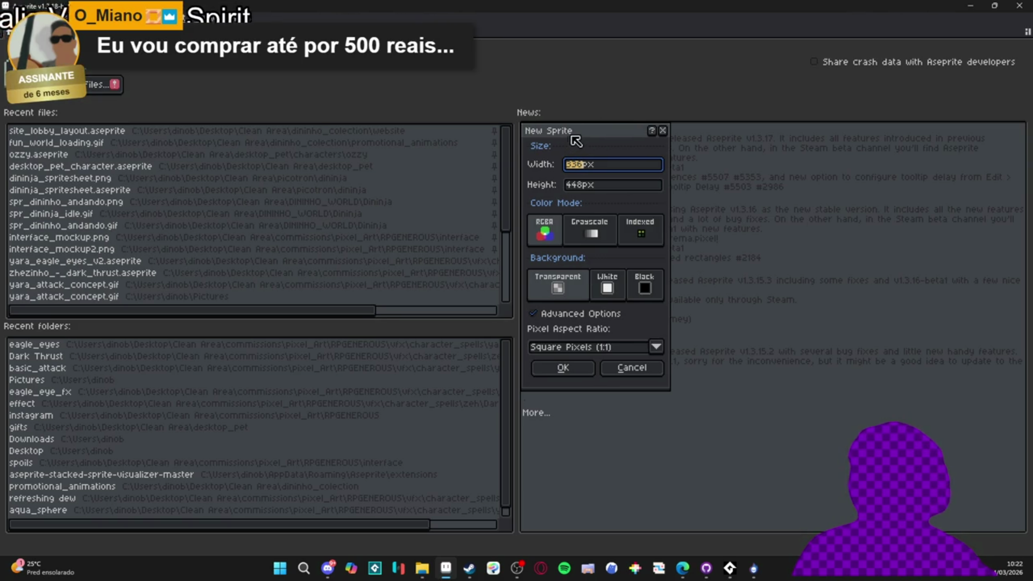
pyautogui.moveTo(572, 136); pyautogui.dragTo(572, 135)
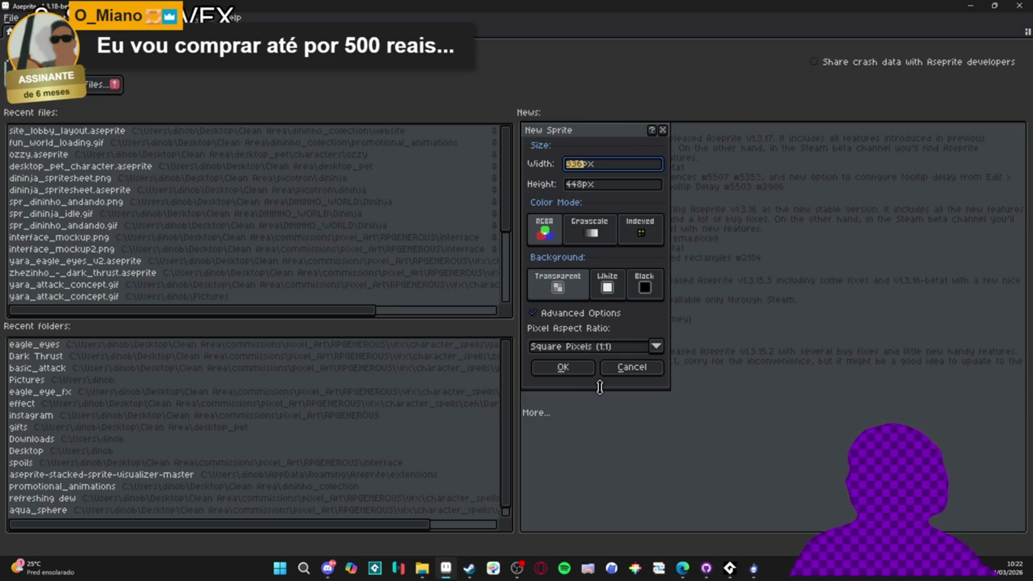
pyautogui.moveTo(599, 388)
pyautogui.mouseDown()
pyautogui.moveTo(599, 401)
pyautogui.moveTo(600, 390)
pyautogui.moveTo(560, 391)
pyautogui.mouseUp()
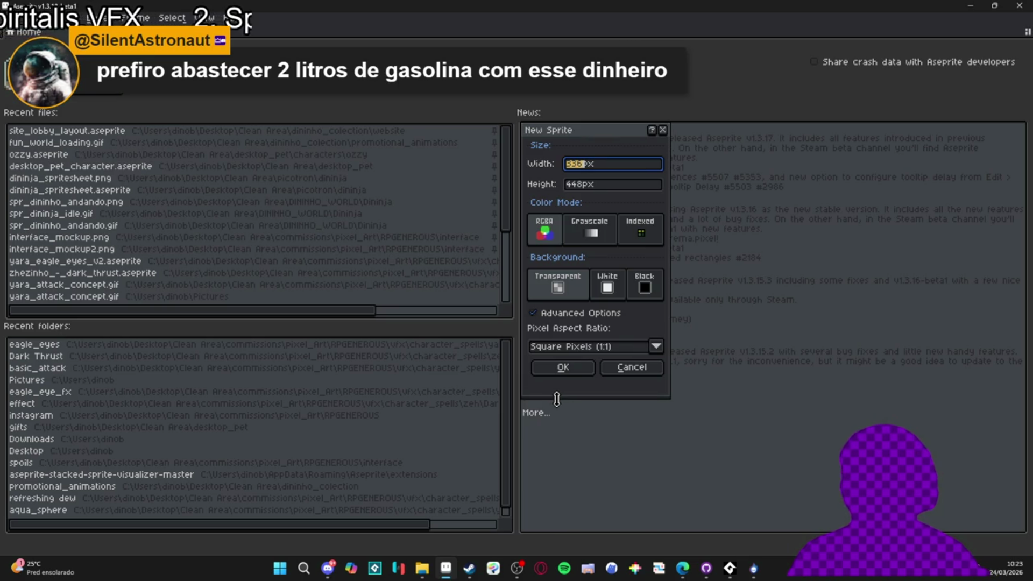
pyautogui.moveTo(557, 399); pyautogui.dragTo(588, 391)
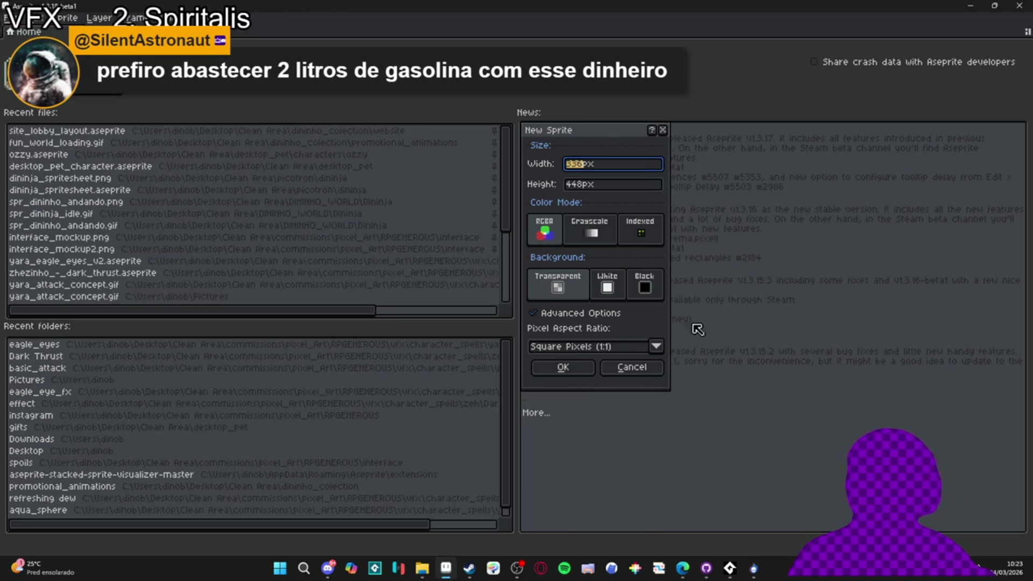
pyautogui.moveTo(666, 262)
pyautogui.mouseDown()
pyautogui.moveTo(747, 272)
pyautogui.moveTo(888, 315)
pyautogui.moveTo(783, 329)
pyautogui.moveTo(1027, 341)
pyautogui.moveTo(1020, 344)
pyautogui.mouseUp()
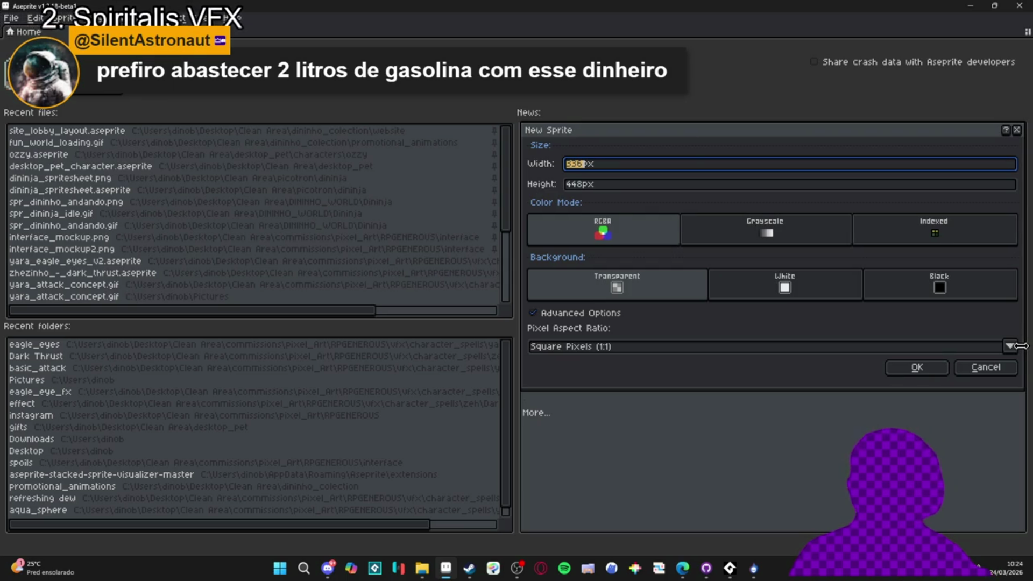
# Resize the New Sprite dialog and create the 336×448 transparent sprite.
pyautogui.moveTo(1020, 346)
pyautogui.mouseDown()
pyautogui.moveTo(718, 347)
pyautogui.moveTo(790, 351)
pyautogui.mouseUp()
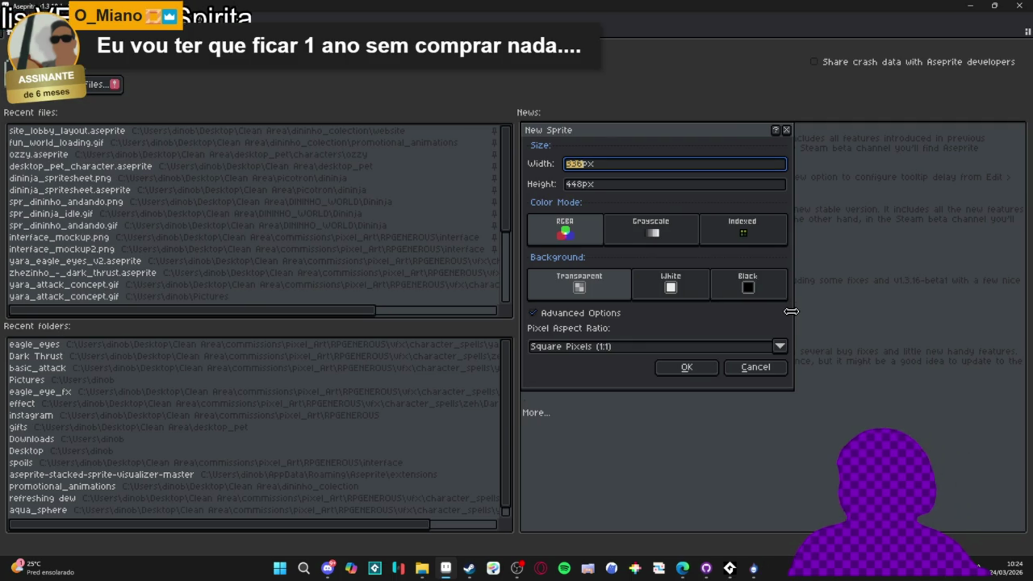
pyautogui.moveTo(791, 311)
pyautogui.mouseDown()
pyautogui.moveTo(608, 304)
pyautogui.moveTo(726, 302)
pyautogui.moveTo(613, 293)
pyautogui.moveTo(729, 297)
pyautogui.mouseUp()
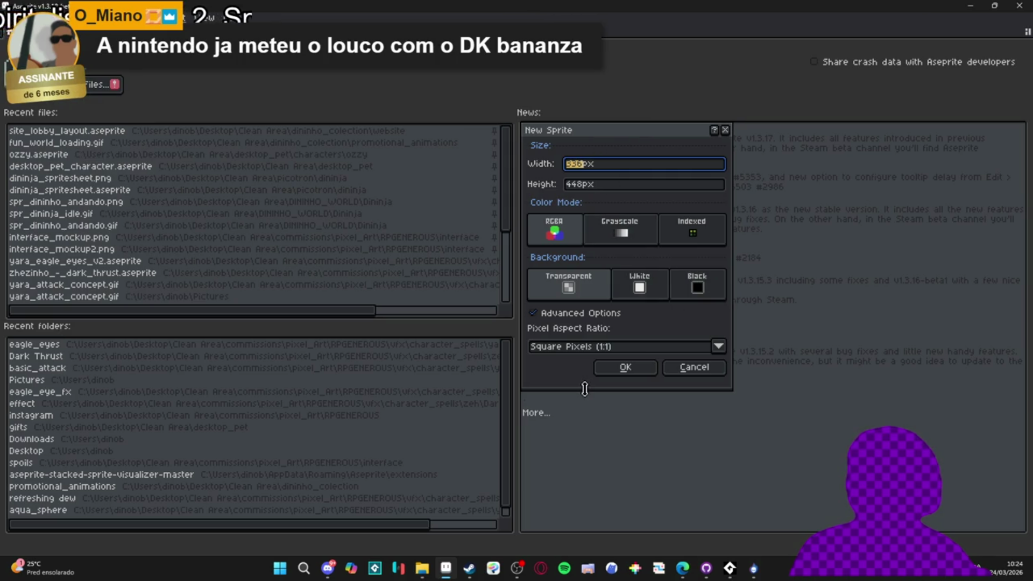
pyautogui.moveTo(585, 389)
pyautogui.mouseDown()
pyautogui.moveTo(537, 406)
pyautogui.moveTo(554, 405)
pyautogui.moveTo(545, 404)
pyautogui.mouseUp()
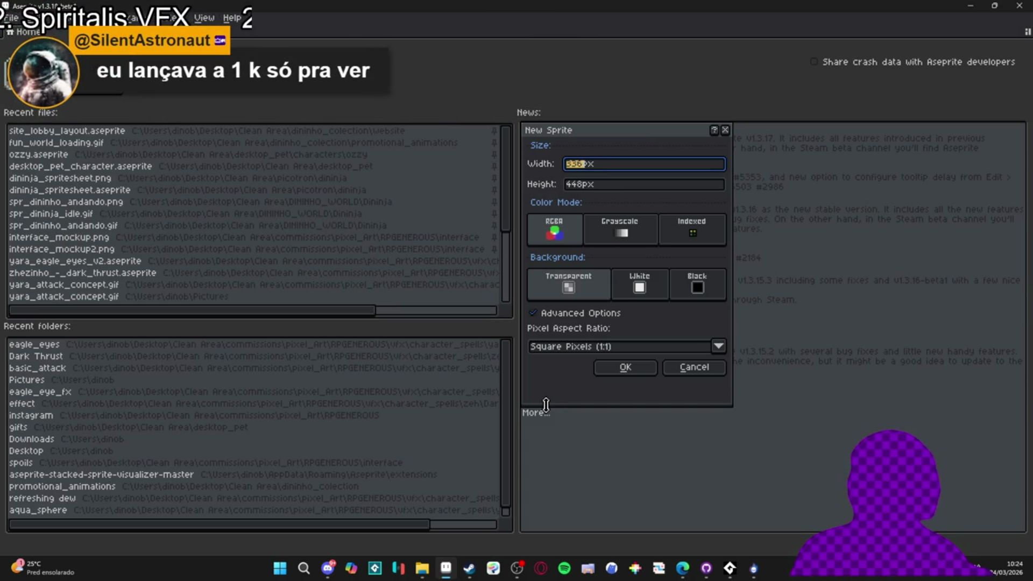
pyautogui.moveTo(545, 404)
pyautogui.mouseDown()
pyautogui.moveTo(548, 472)
pyautogui.moveTo(571, 410)
pyautogui.moveTo(600, 391)
pyautogui.moveTo(585, 528)
pyautogui.mouseUp()
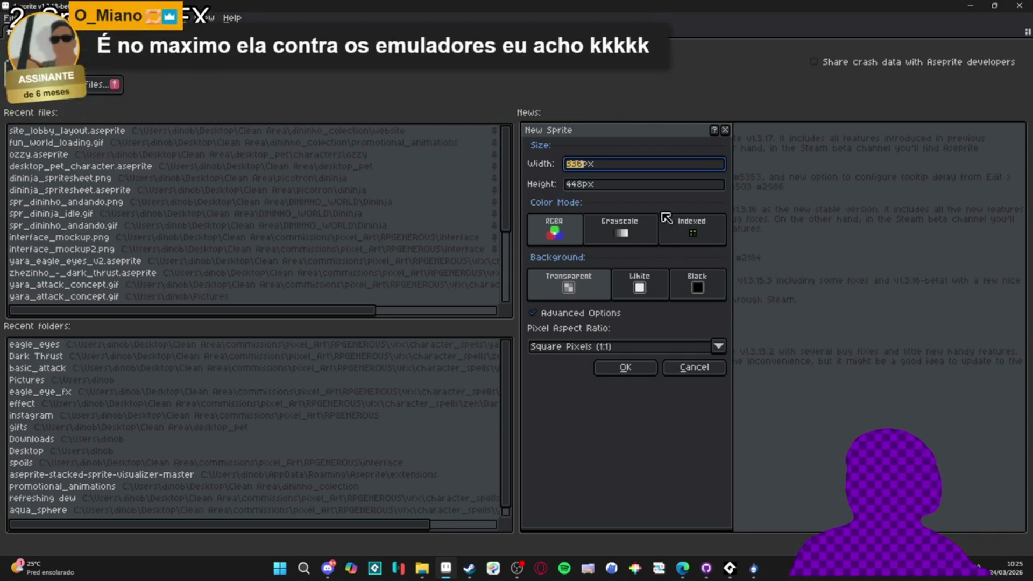
pyautogui.press('Return')
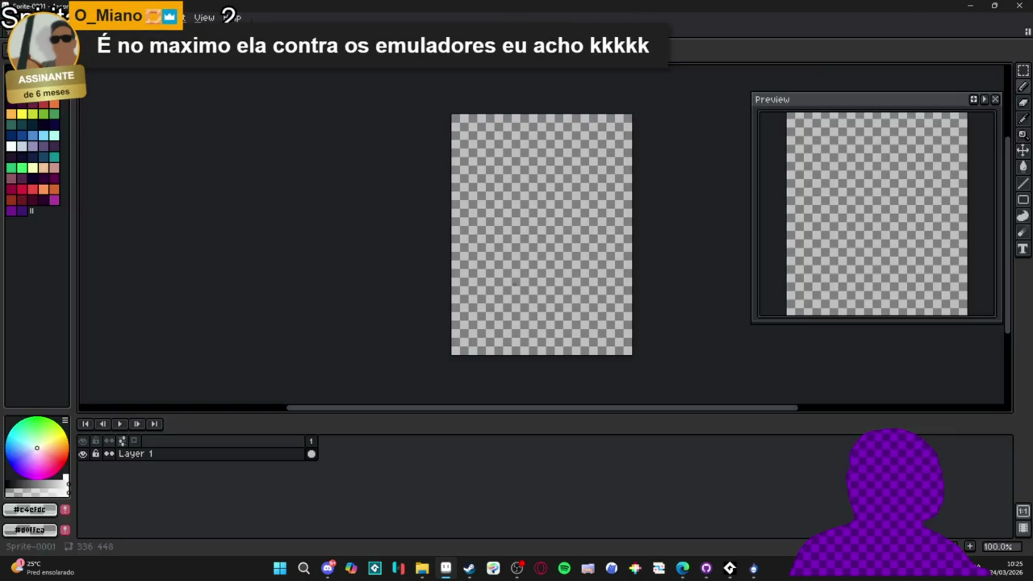
# Load the AAP-Splendor128 palette preset and make palette index 40 the foreground colour.
pyautogui.click(44, 59)
pyautogui.click(300, 196)
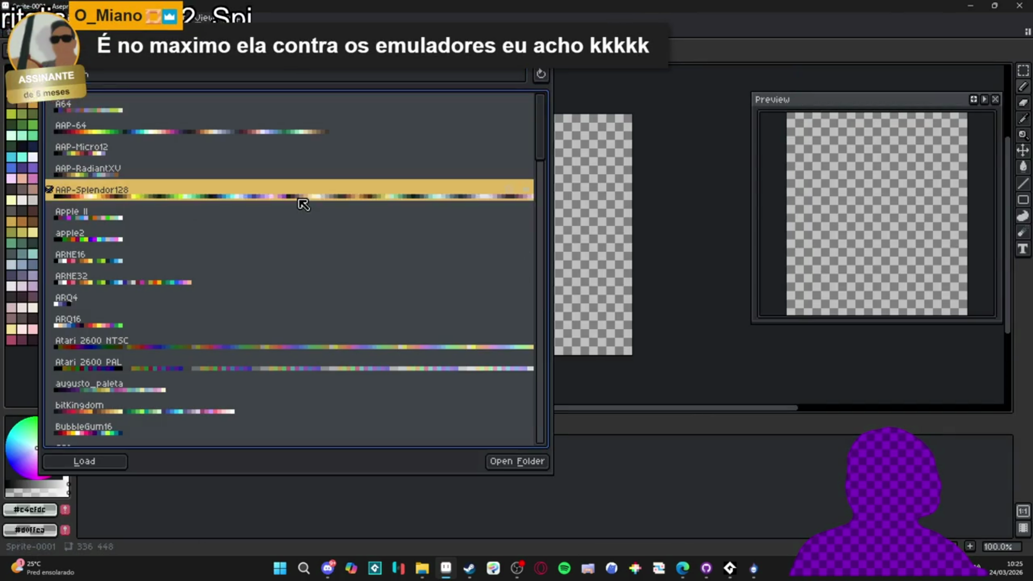
pyautogui.click(11, 157)
pyautogui.click(11, 157)
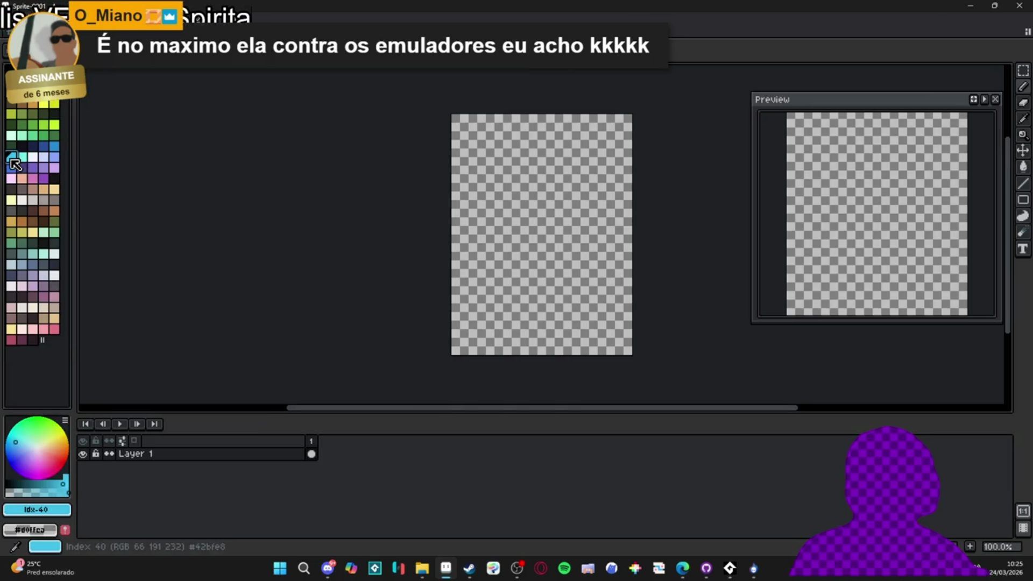
# Go back to the characters folder in File Explorer and open Bob - battle sprite.gif in Aseprite.
pyautogui.moveTo(421, 568)
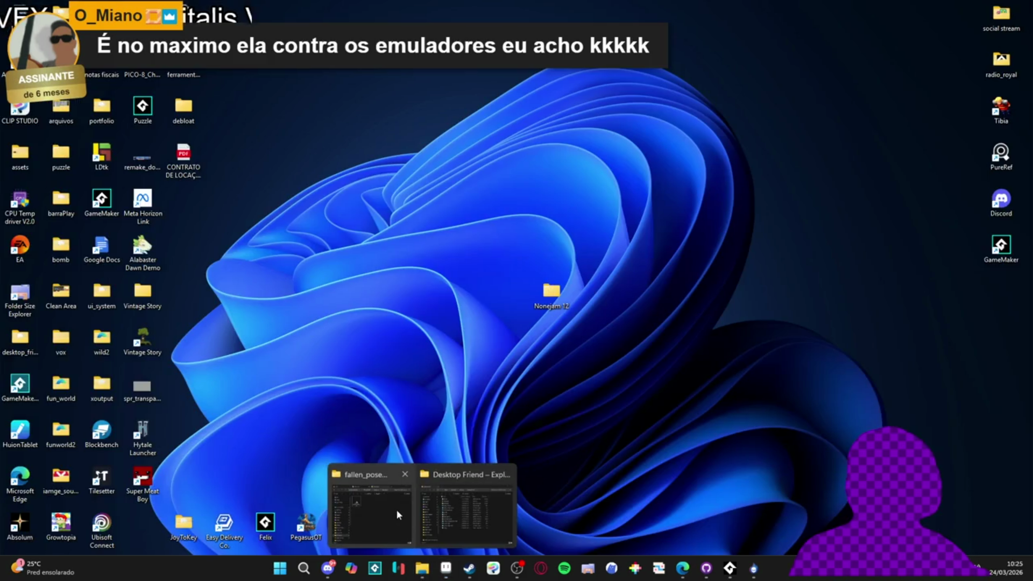
pyautogui.click(397, 515)
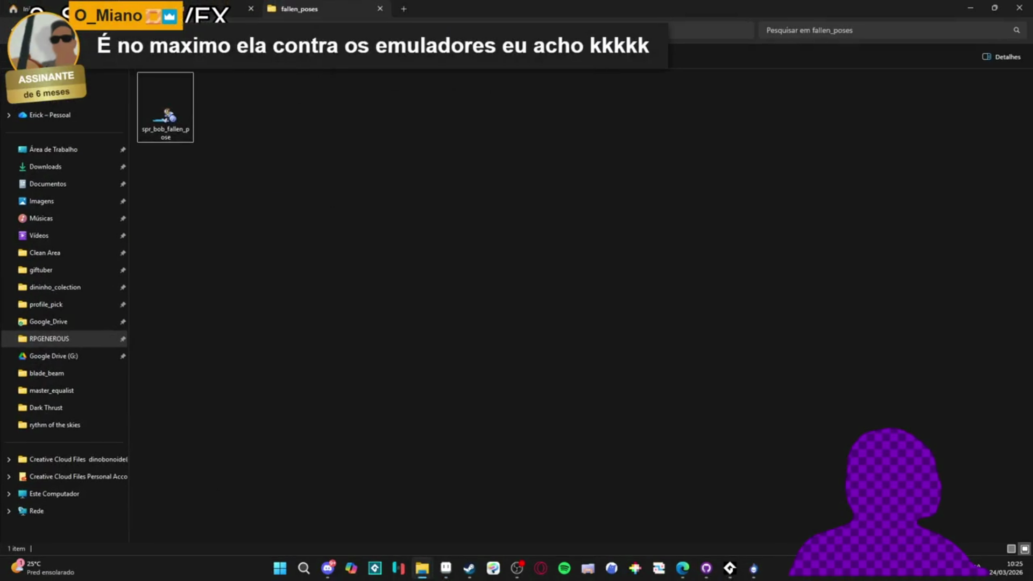
pyautogui.doubleClick(167, 105)
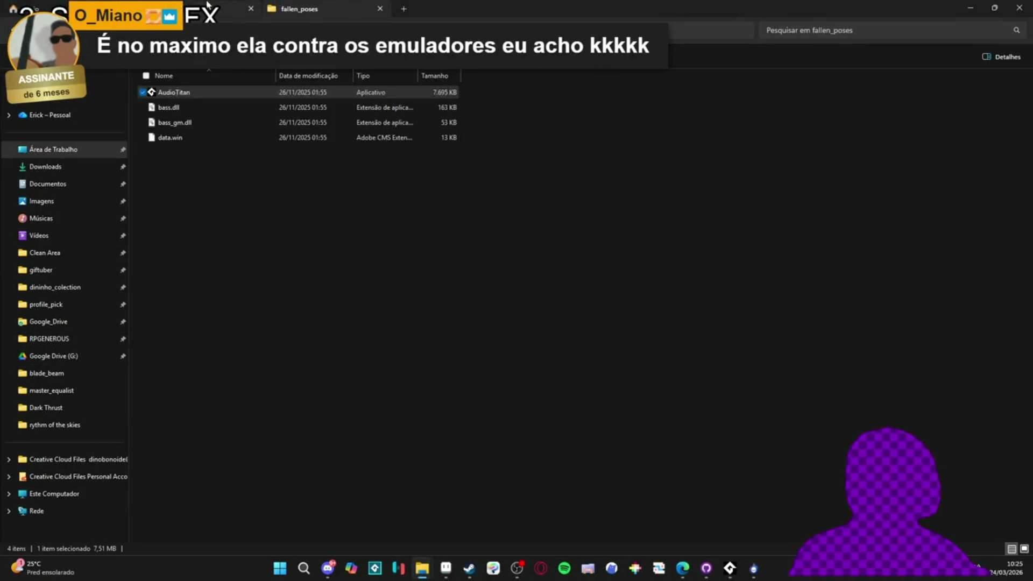
pyautogui.click(214, 97)
pyautogui.hotkey('alt', 'Up')
pyautogui.hotkey('alt', 'Up')
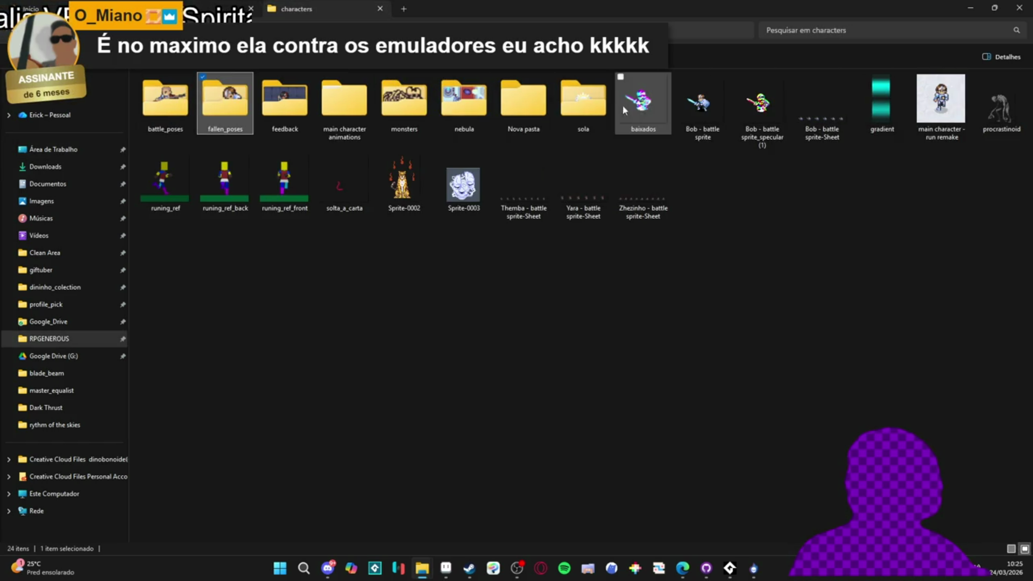
pyautogui.click(641, 103)
pyautogui.hotkey('alt', 'Tab')
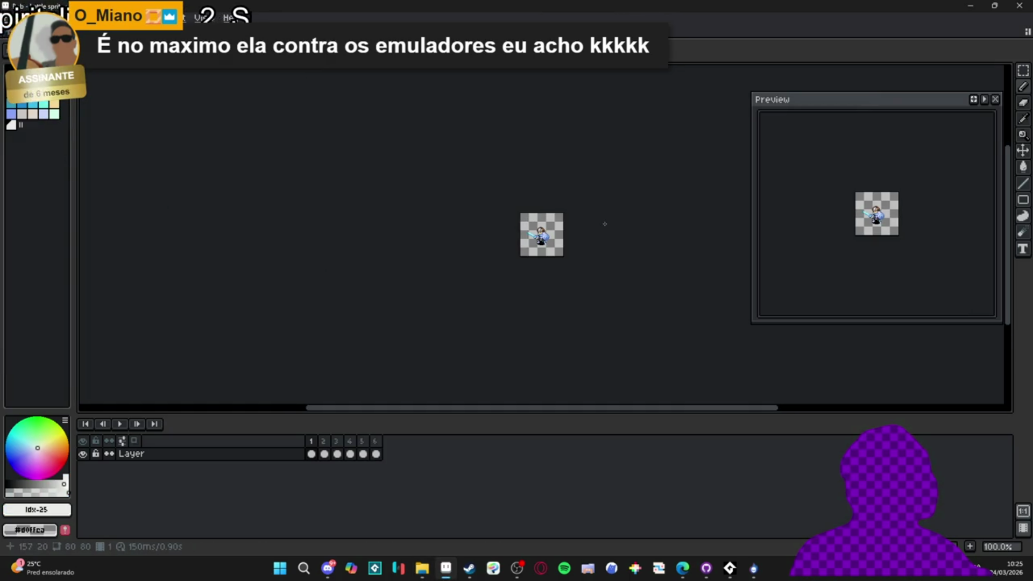
# Eyedrop the sword's cyan #73efe8 as foreground colour and copy its hex code.
pyautogui.scroll(3, 535, 229)
pyautogui.scroll(8, 535, 230)
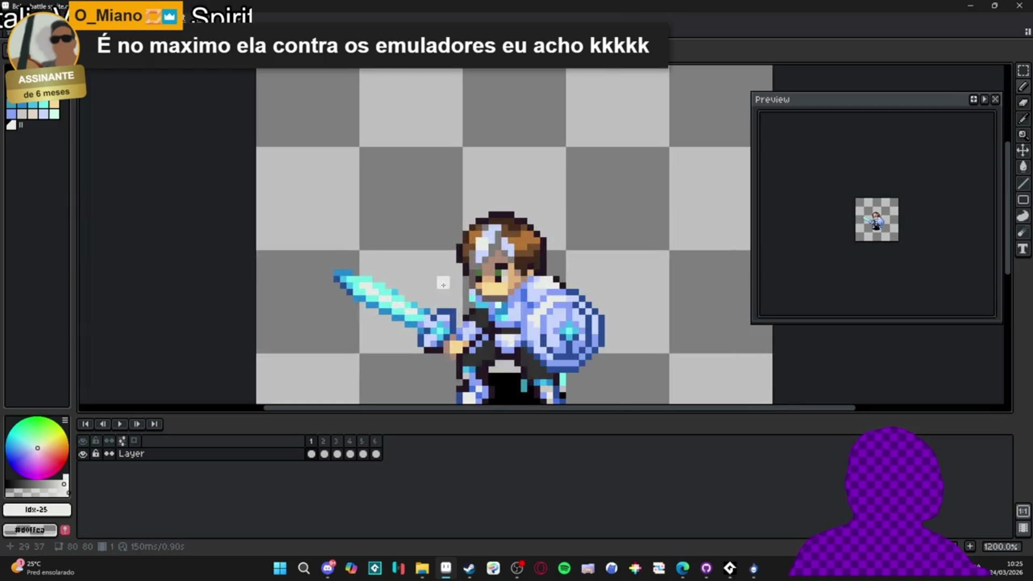
pyautogui.keyDown('alt'); pyautogui.click(414, 290); pyautogui.keyUp('alt')
pyautogui.click(47, 515)
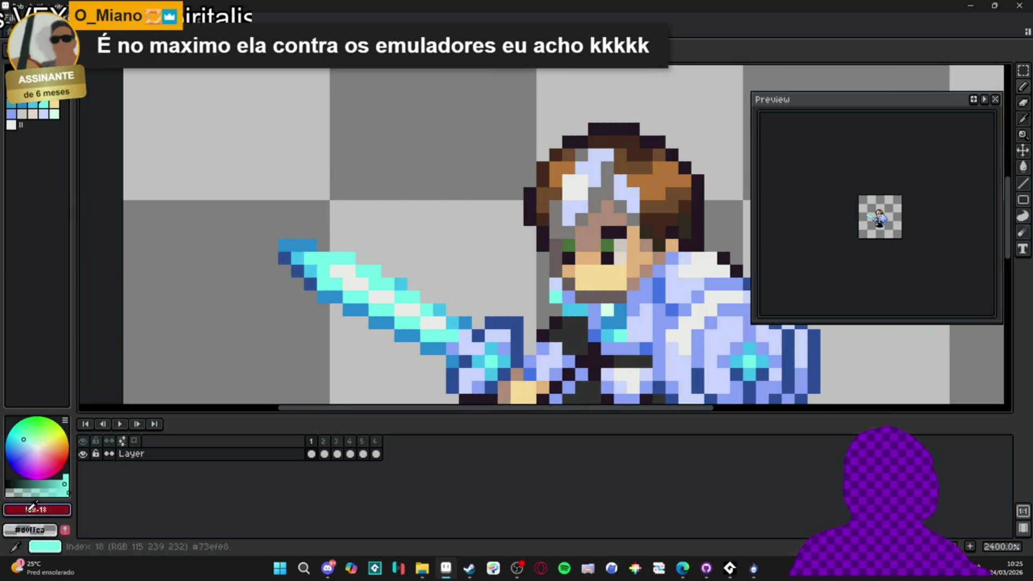
pyautogui.click(176, 421)
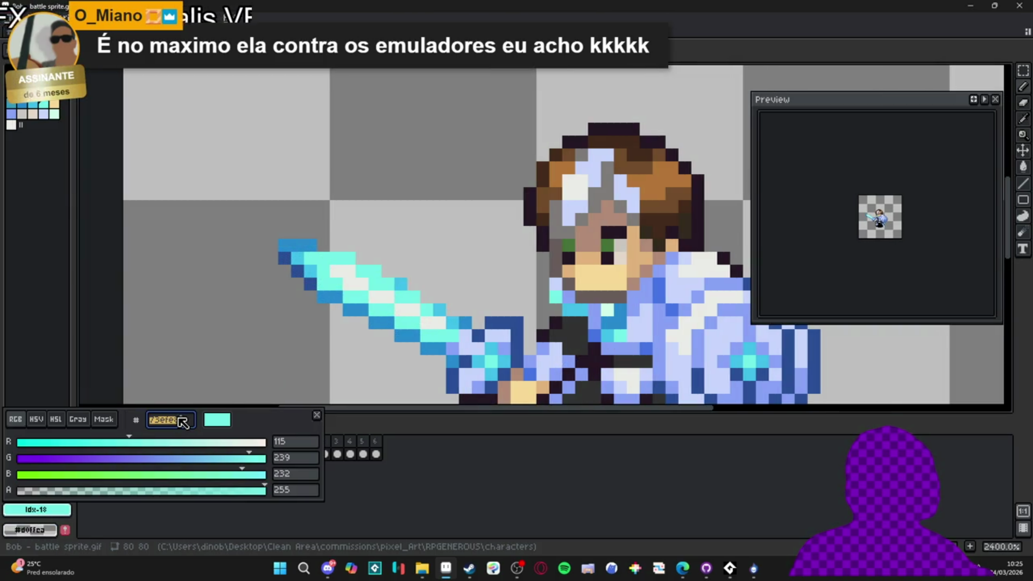
pyautogui.press('Escape')
# Switch to the Sprite-0001 tab and minimize Aseprite to return to SpriteMancer.
pyautogui.scroll(-5, 353, 180)
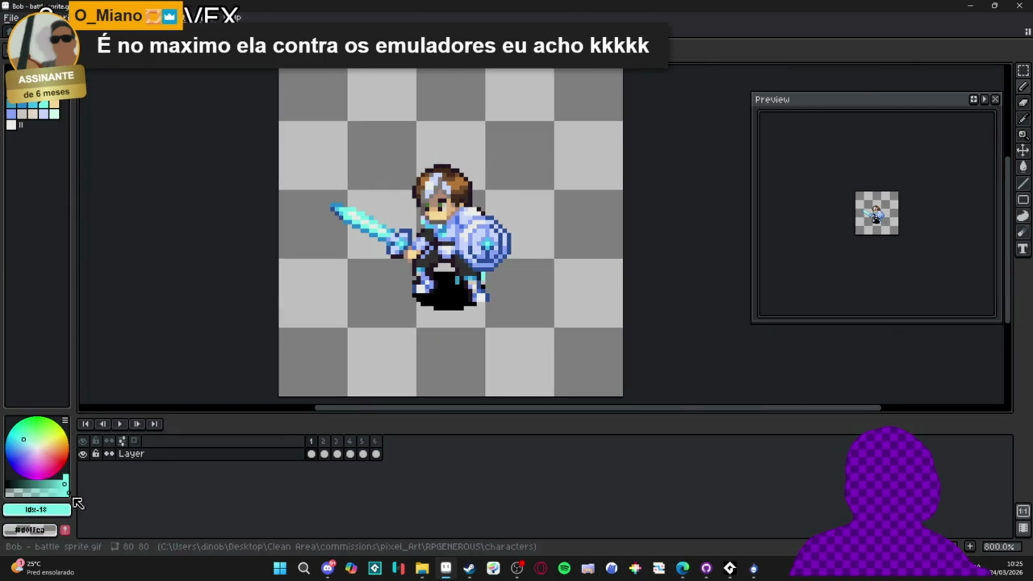
pyautogui.hotkey('ctrl', 'Tab')
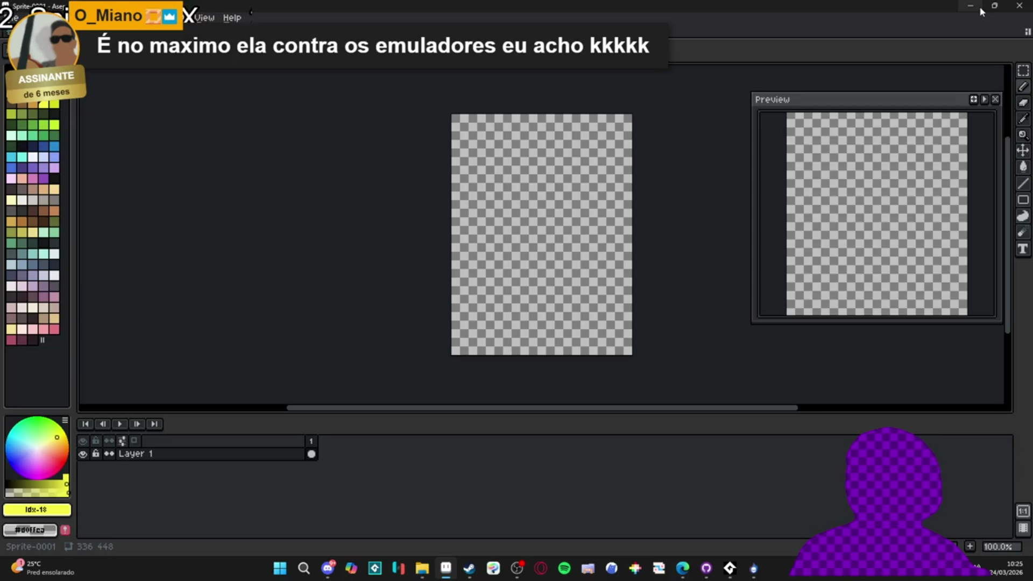
pyautogui.click(980, 7)
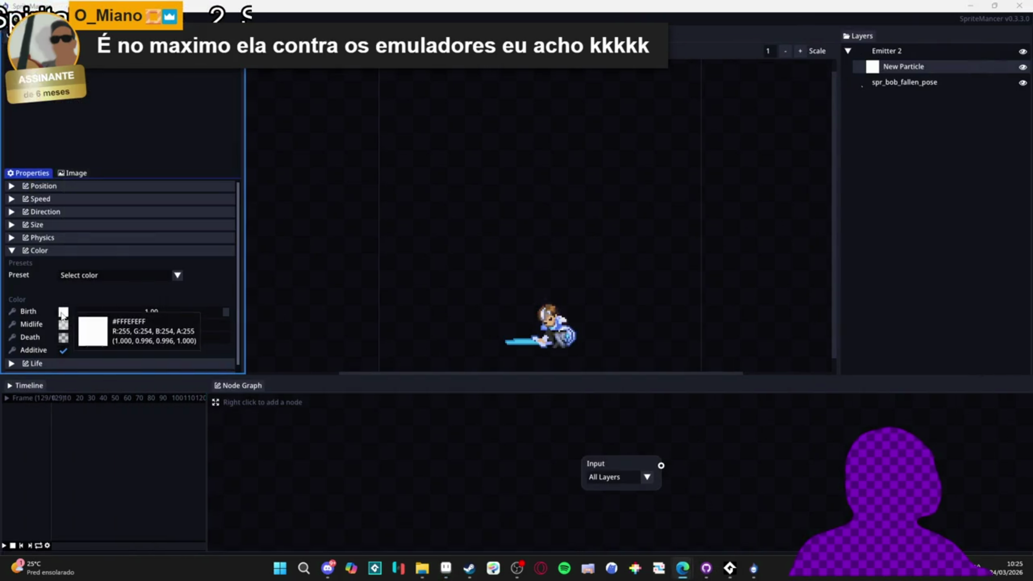
# Paste cyan #73EFE8 into the particle Birth and Midlife colours.
pyautogui.click(63, 312)
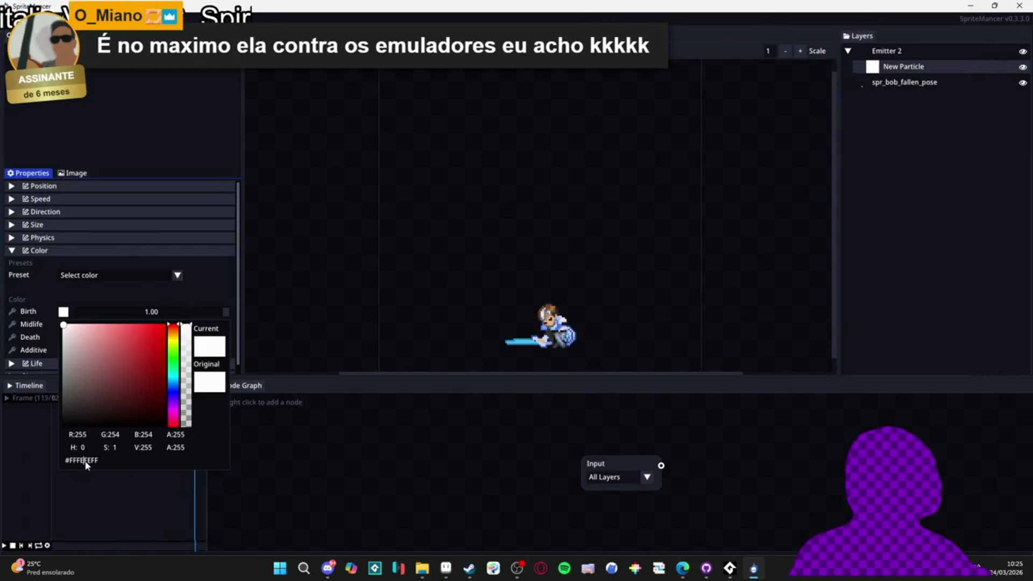
pyautogui.write('73EFE8')
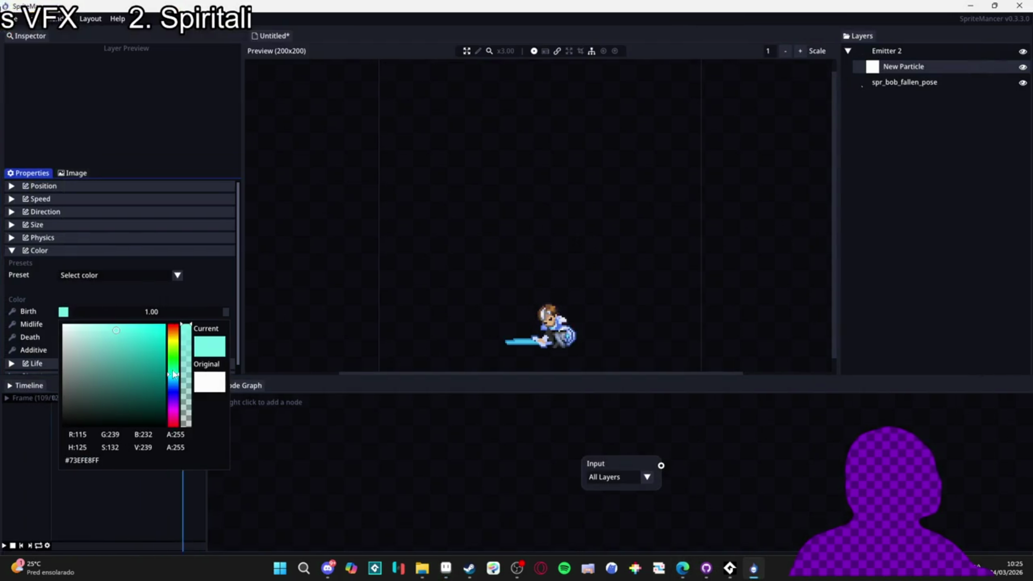
pyautogui.click(99, 298)
pyautogui.click(63, 324)
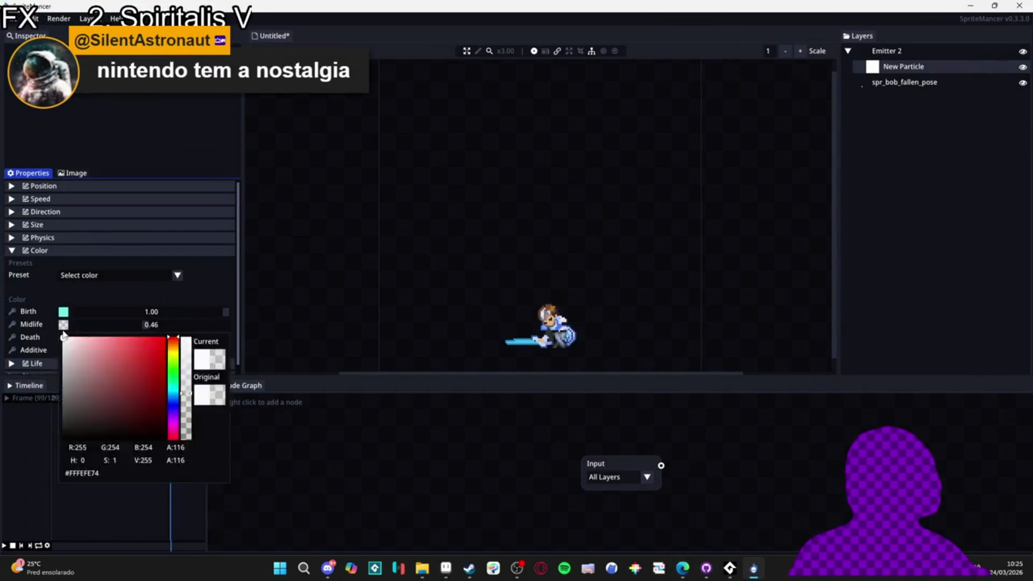
pyautogui.click(64, 335)
pyautogui.click(63, 325)
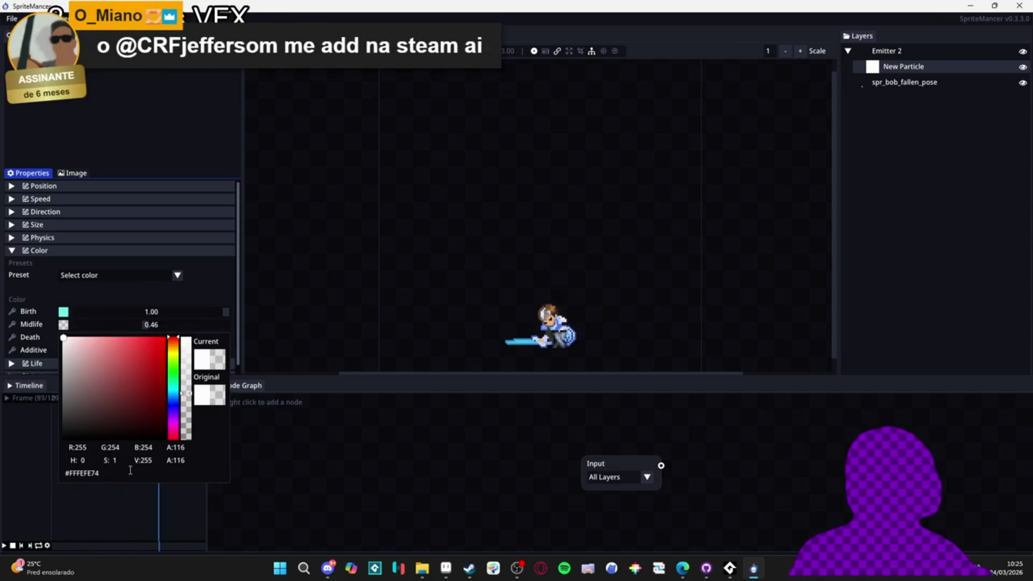
pyautogui.hotkey('ctrl', 'v')
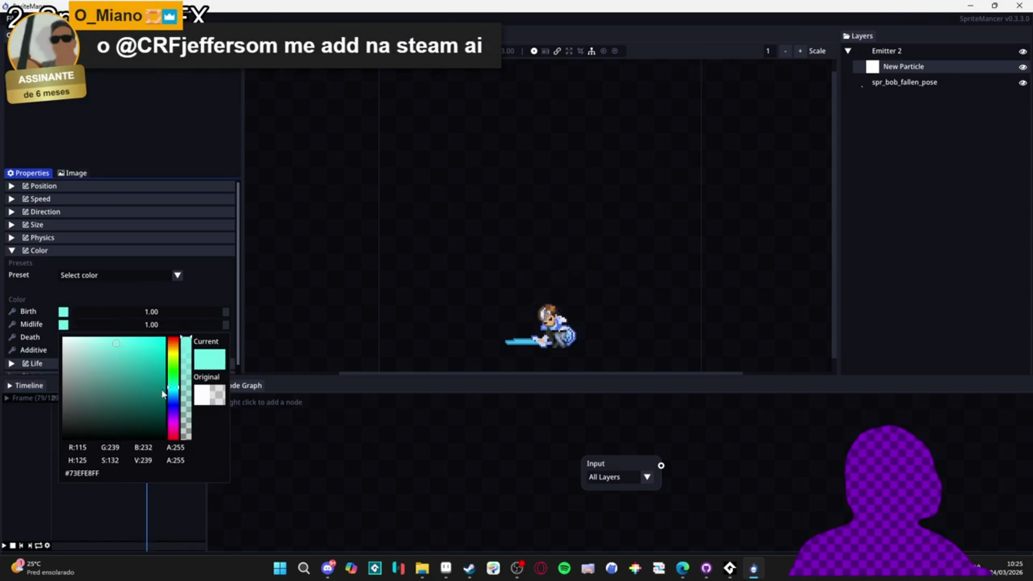
# Set the Death colour to the same cyan #73EFE8 with alpha dragged to 0.
pyautogui.click(106, 299)
pyautogui.click(63, 337)
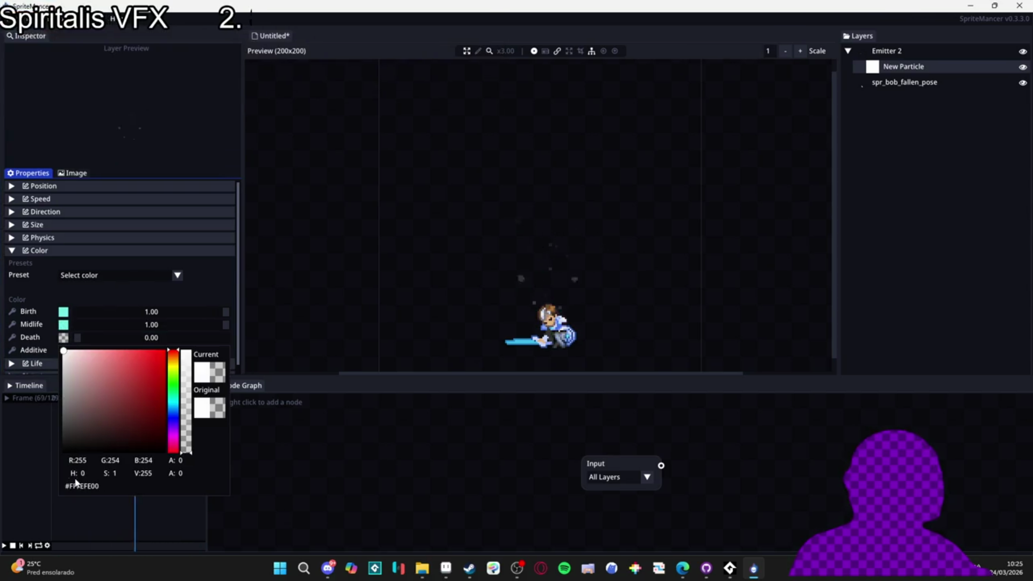
pyautogui.doubleClick(89, 486)
pyautogui.write('73EFE8')
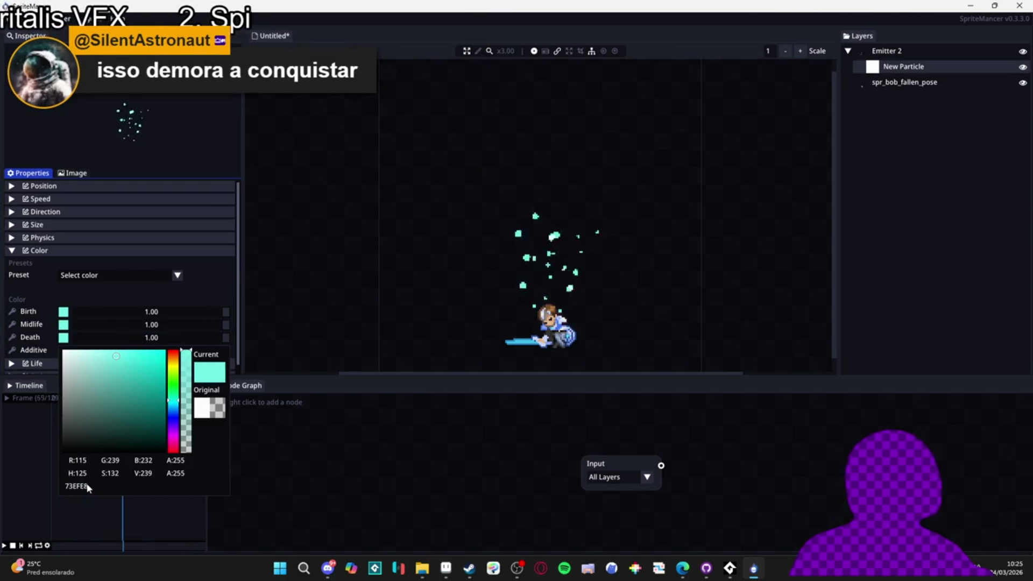
pyautogui.moveTo(186, 351); pyautogui.dragTo(189, 470)
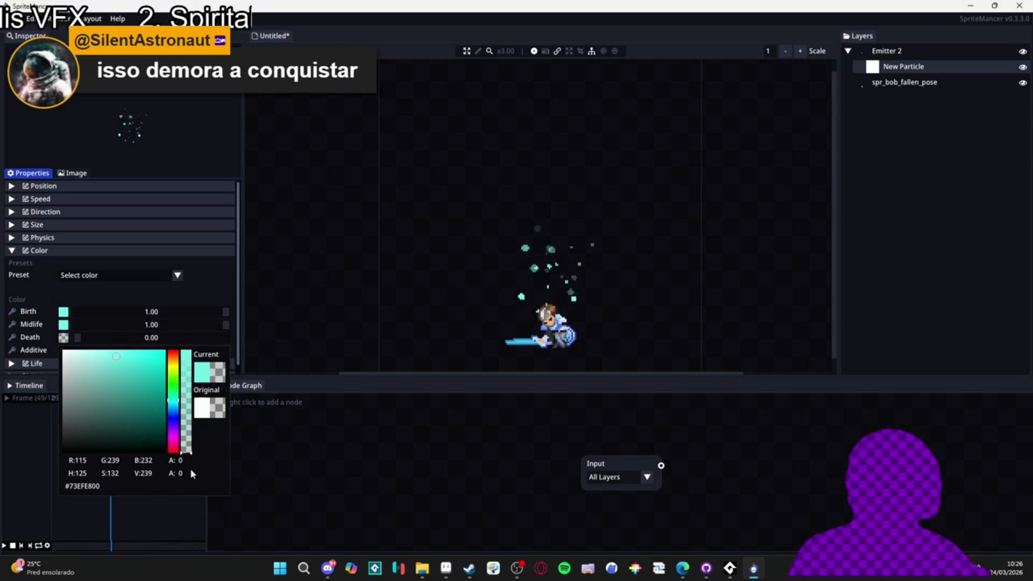
pyautogui.click(196, 295)
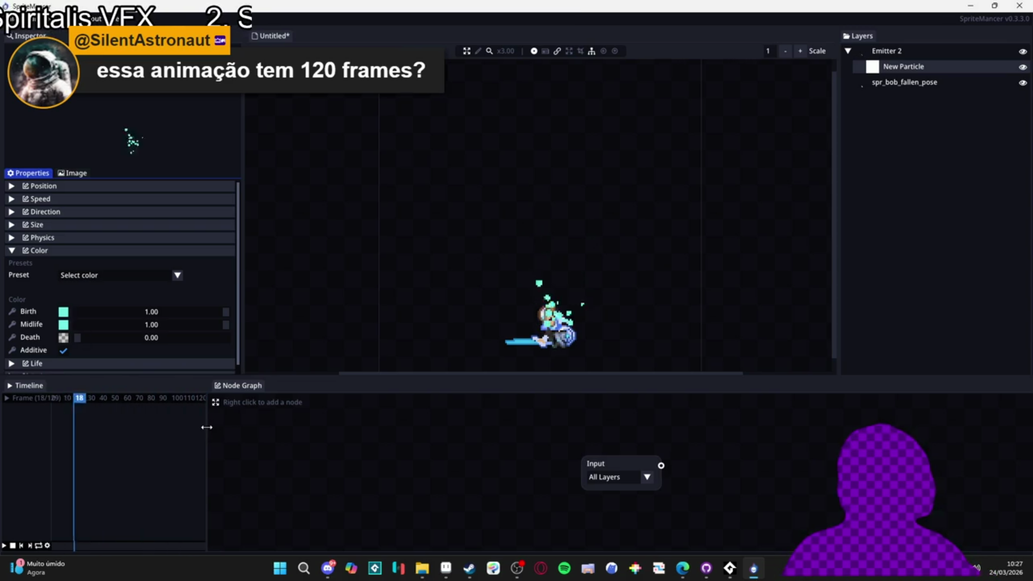
# Lower the 130-frame timeline's frame rate to 30 FPS and recheck the setting.
pyautogui.moveTo(207, 429); pyautogui.dragTo(333, 434)
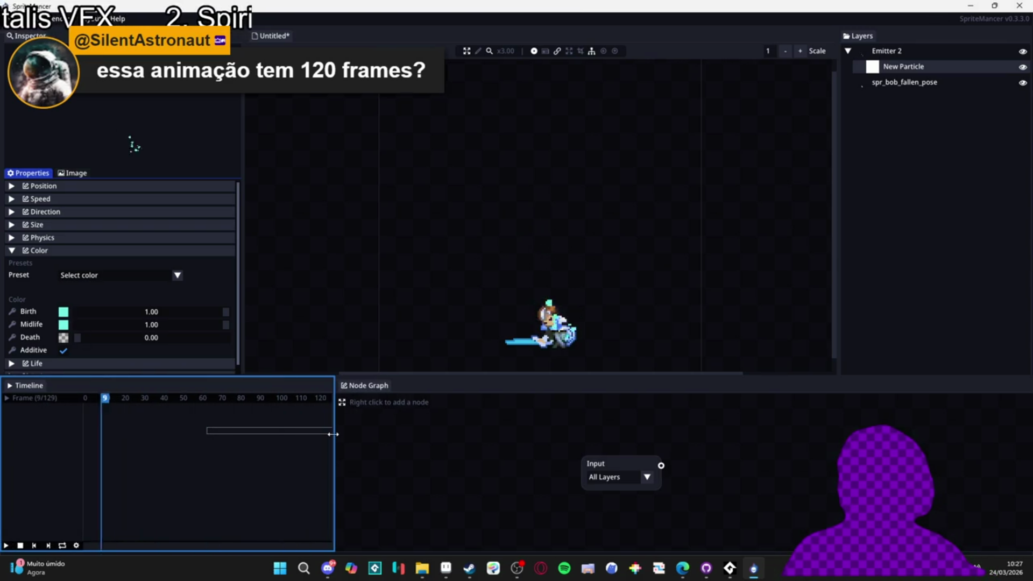
pyautogui.moveTo(333, 434); pyautogui.dragTo(252, 431)
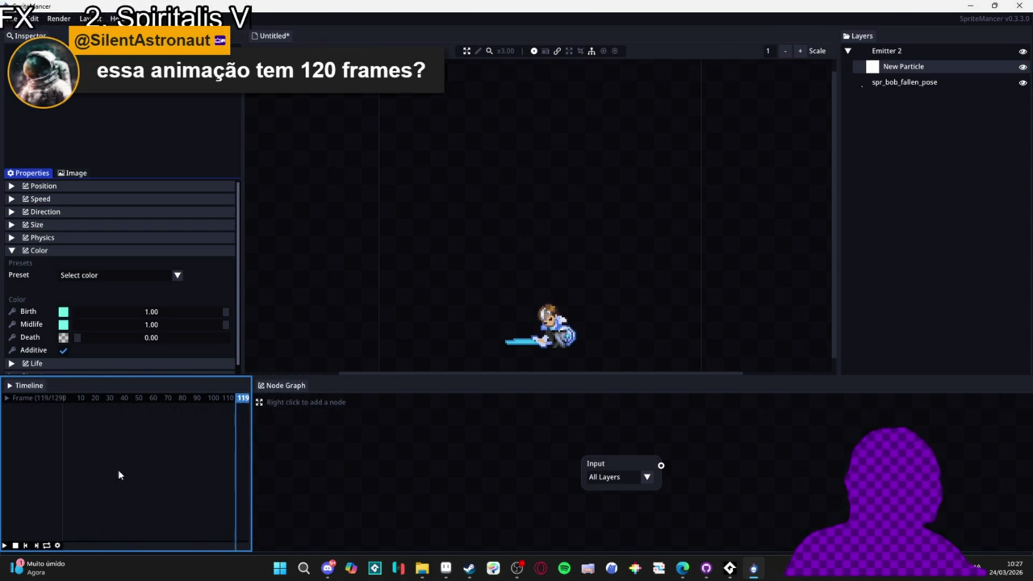
pyautogui.click(57, 545)
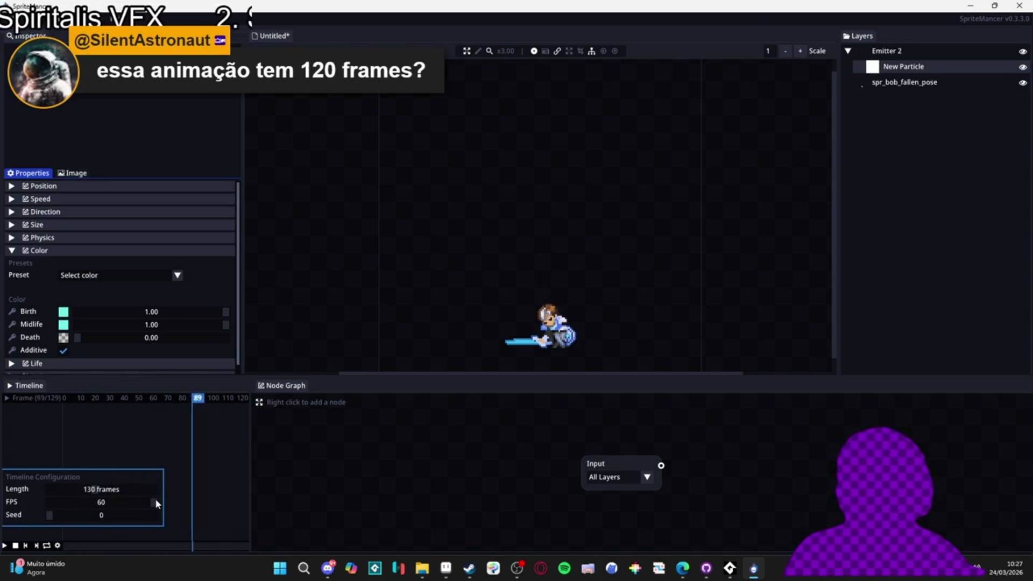
pyautogui.moveTo(155, 498); pyautogui.dragTo(103, 516)
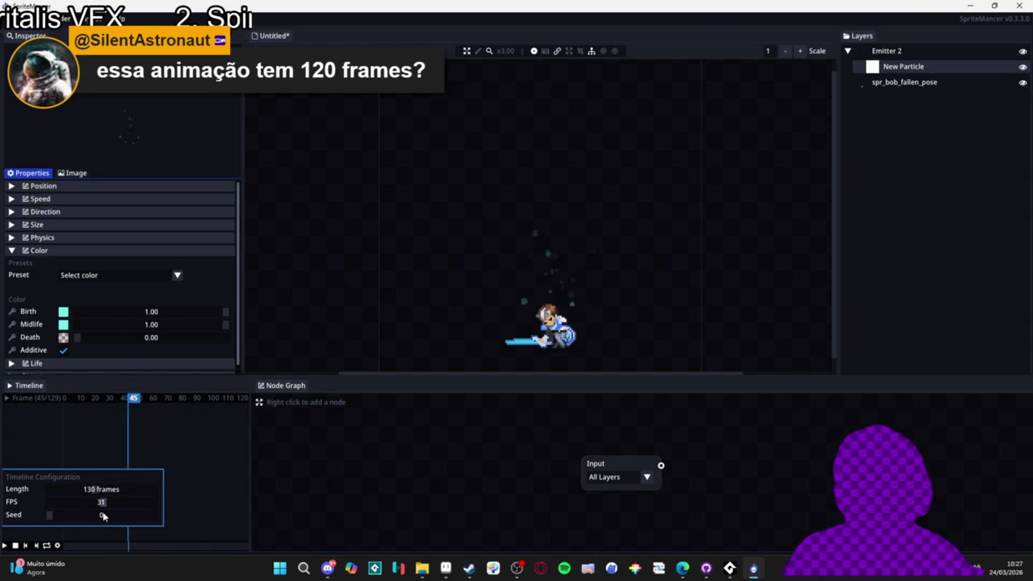
pyautogui.click(182, 498)
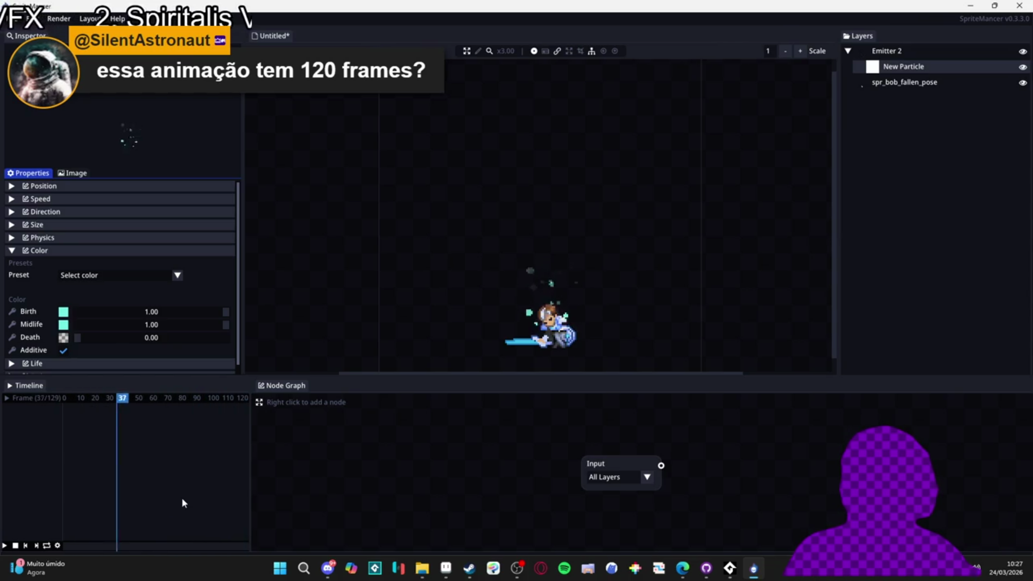
pyautogui.click(57, 545)
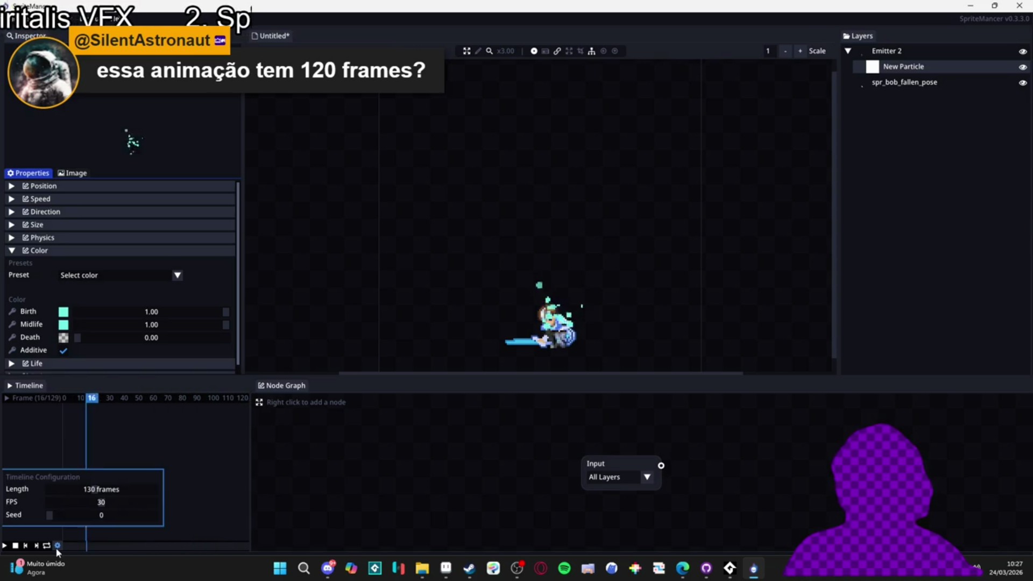
pyautogui.click(198, 500)
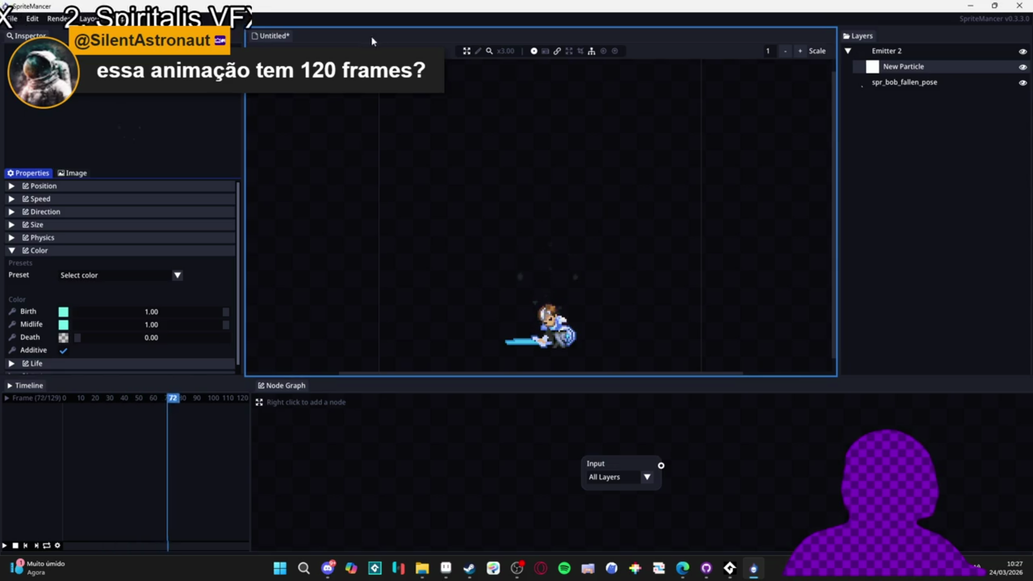
# Hide the spr_bob_fallen_pose layer and zoom the canvas on the cyan particle burst.
pyautogui.click(1023, 82)
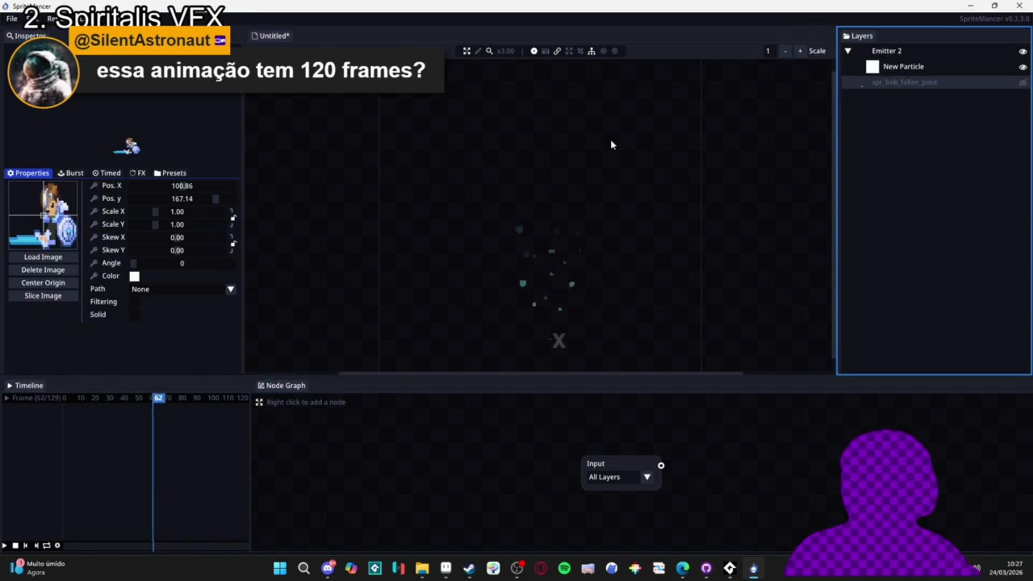
pyautogui.scroll(-2, 636, 237)
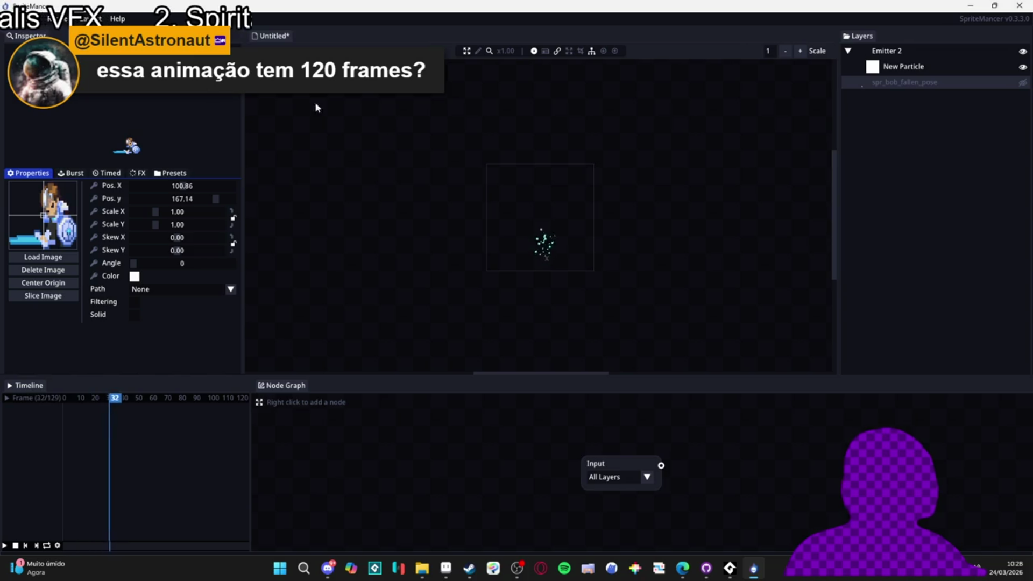
pyautogui.scroll(1, 565, 269)
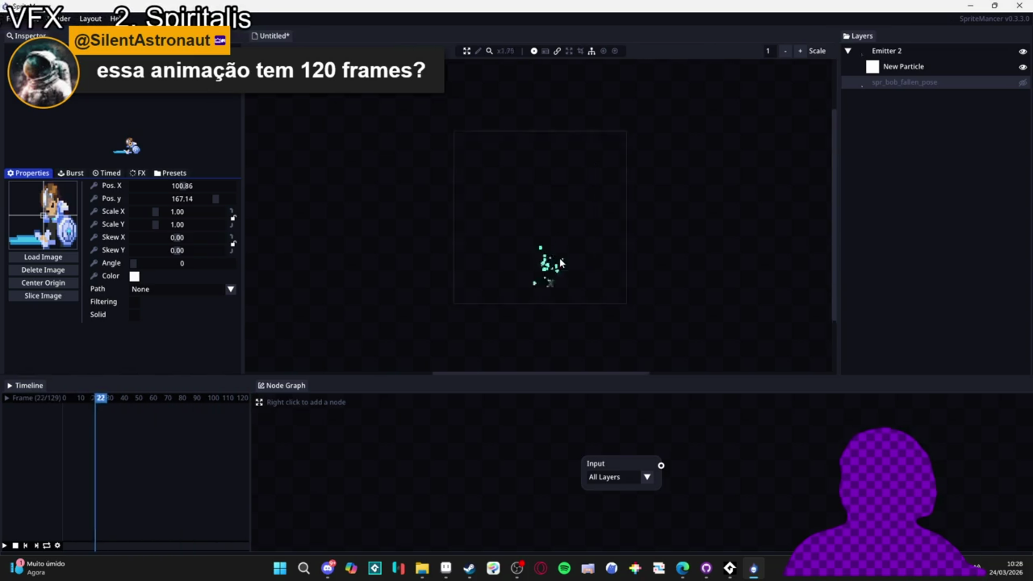
pyautogui.scroll(1, 589, 274)
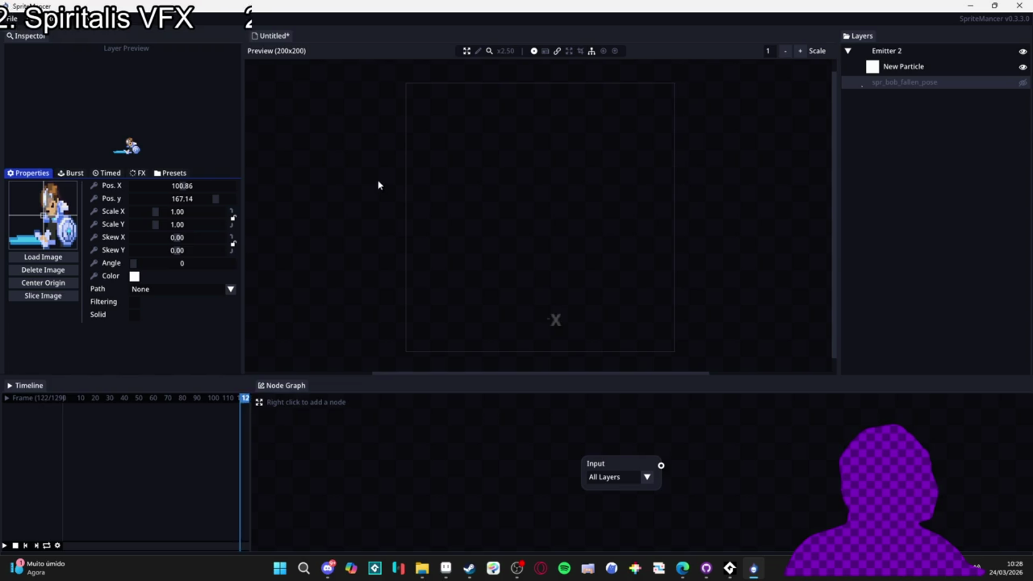
# Start saving the project under a new name and go up to the vfx folder.
pyautogui.click(11, 19)
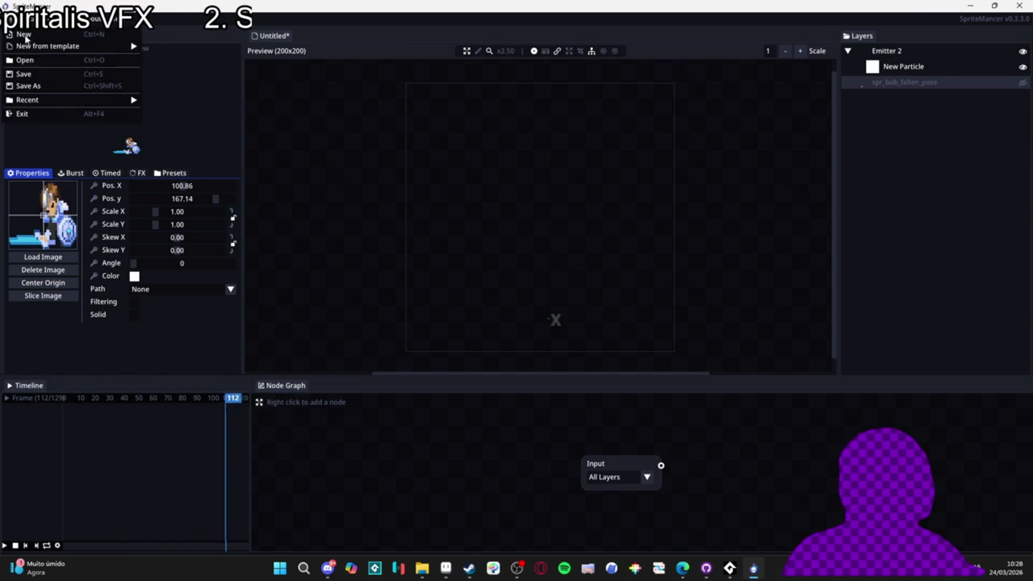
pyautogui.click(88, 88)
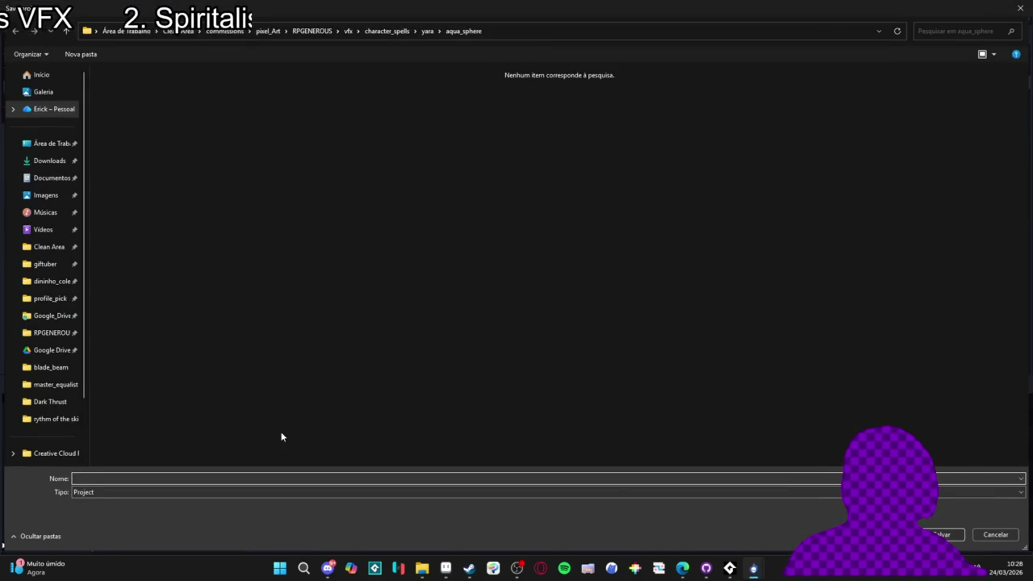
pyautogui.click(376, 31)
pyautogui.click(348, 32)
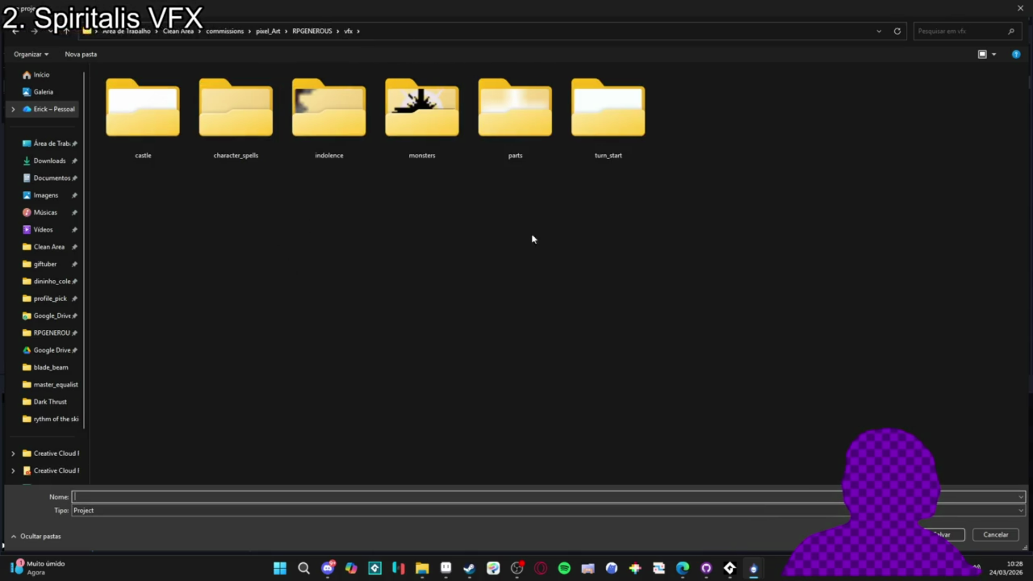
# Create and open a dead_dissipations folder, naming the project dead_dissipation.
pyautogui.click(80, 54)
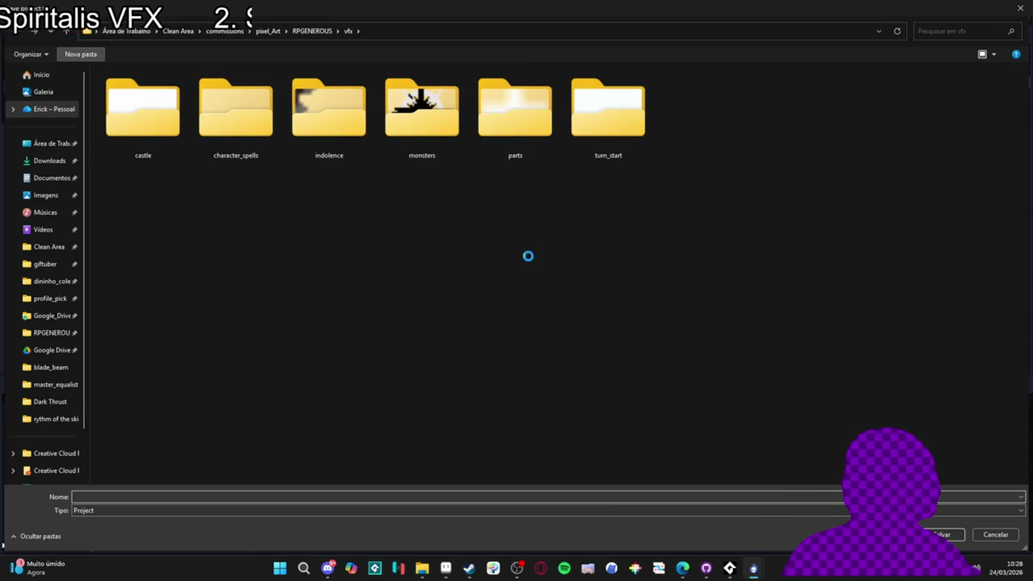
pyautogui.write('dissipa')
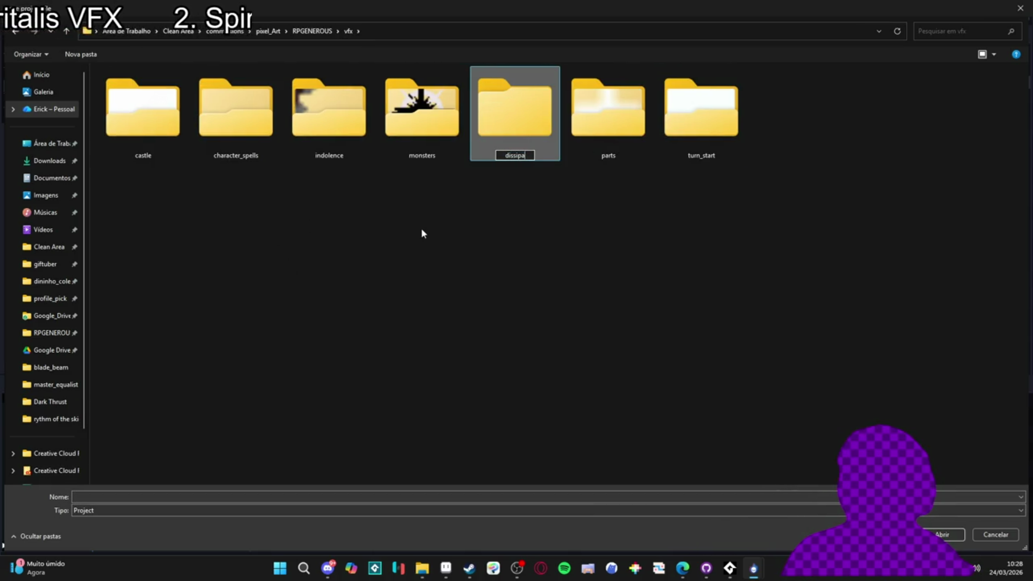
pyautogui.write('tions')
pyautogui.press('Home')
pyautogui.write('dead_')
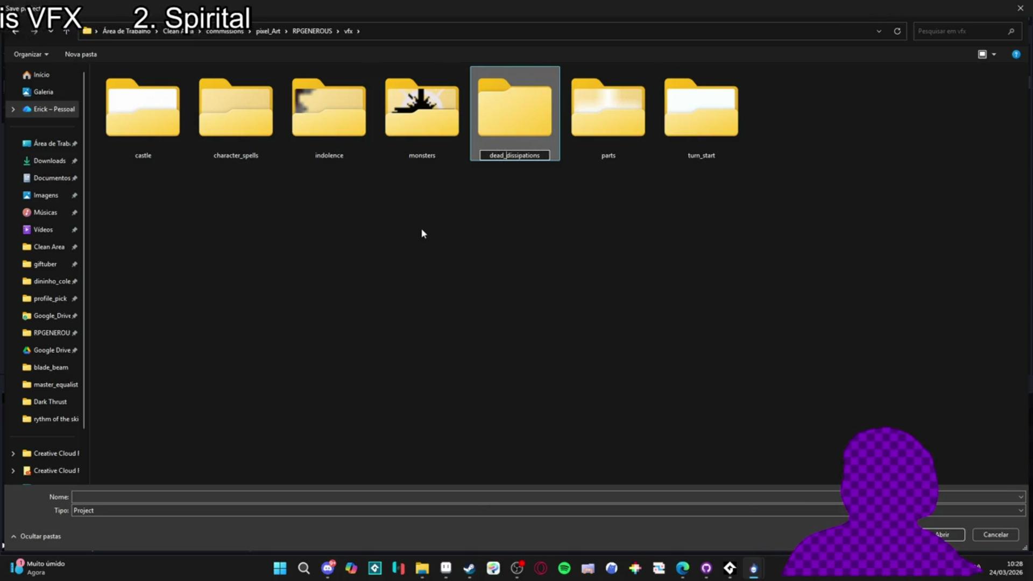
pyautogui.press('Return')
pyautogui.press('Return')
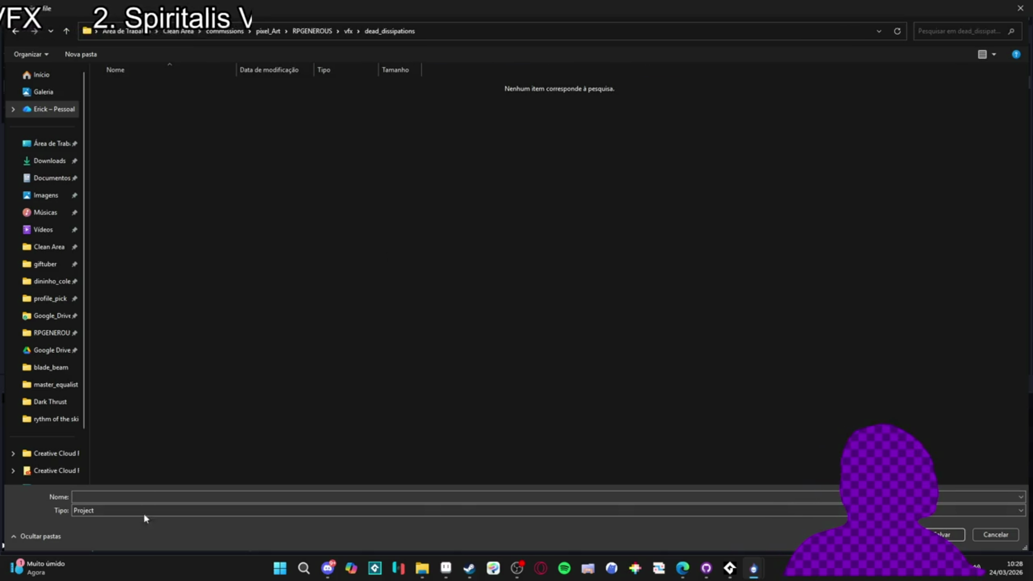
pyautogui.click(149, 496)
pyautogui.write('dead_')
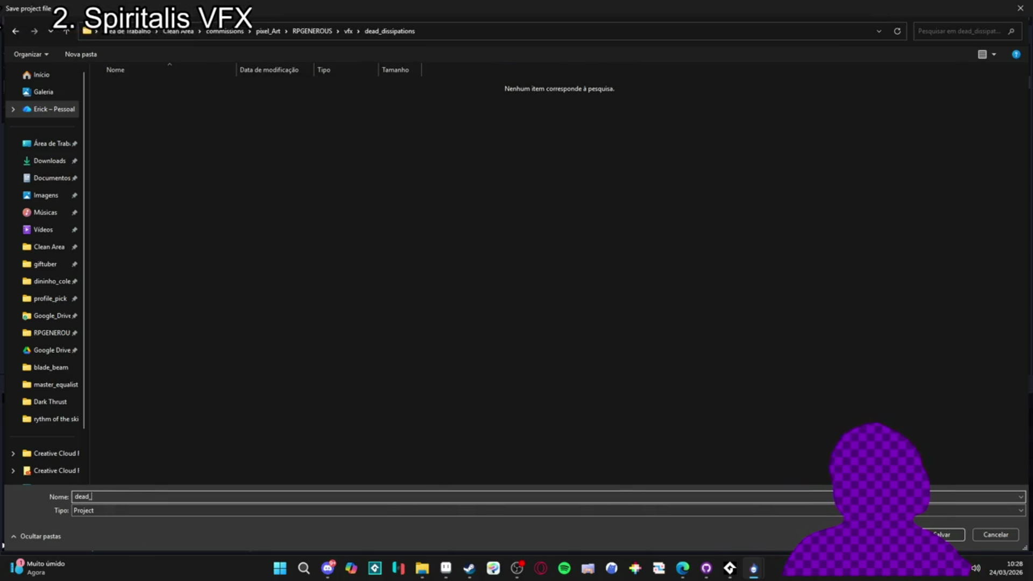
pyautogui.write('dissipation')
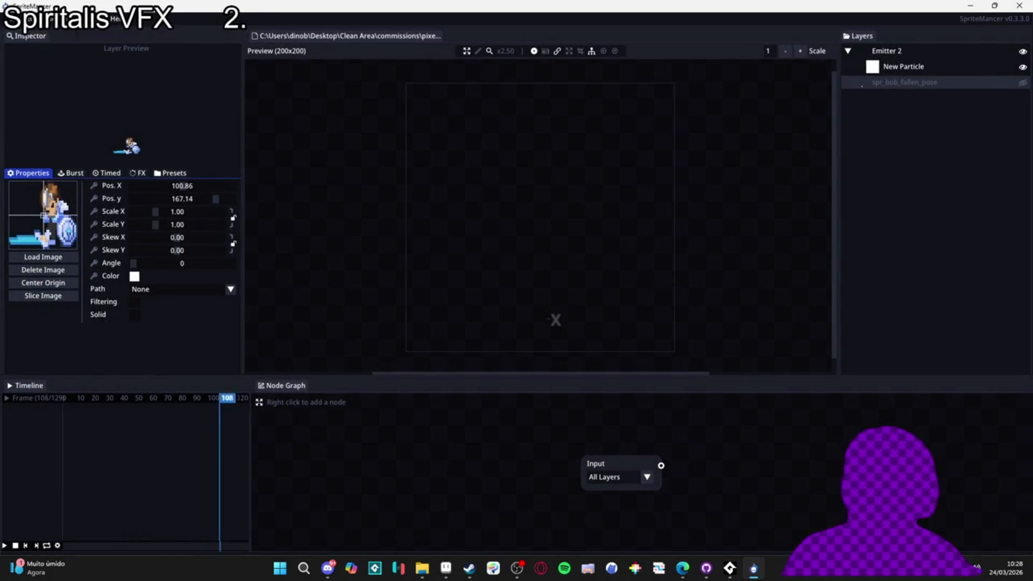
# Export the whole animation with PNG Files (Single Frames) as the format.
pyautogui.click(77, 21)
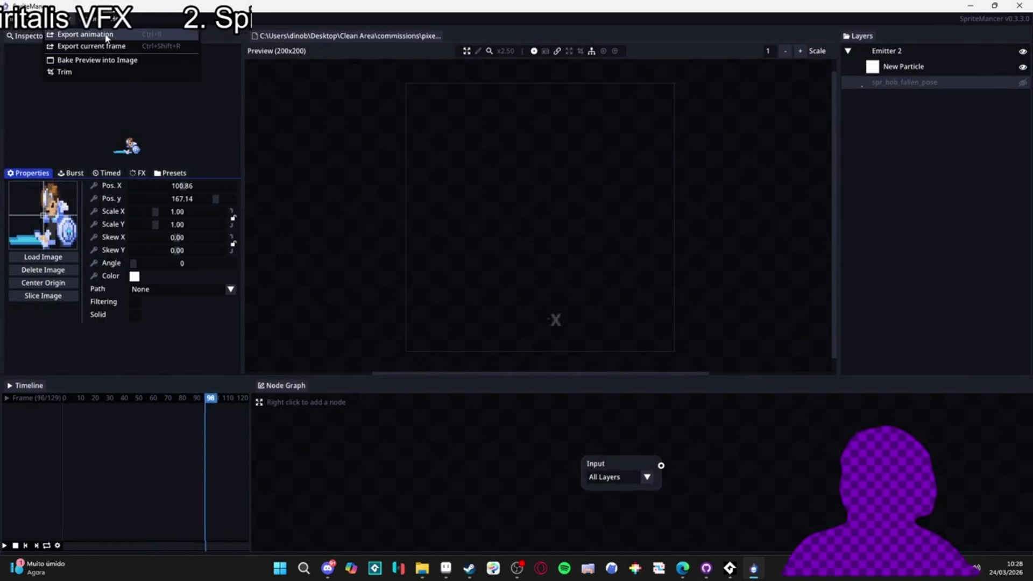
pyautogui.click(81, 34)
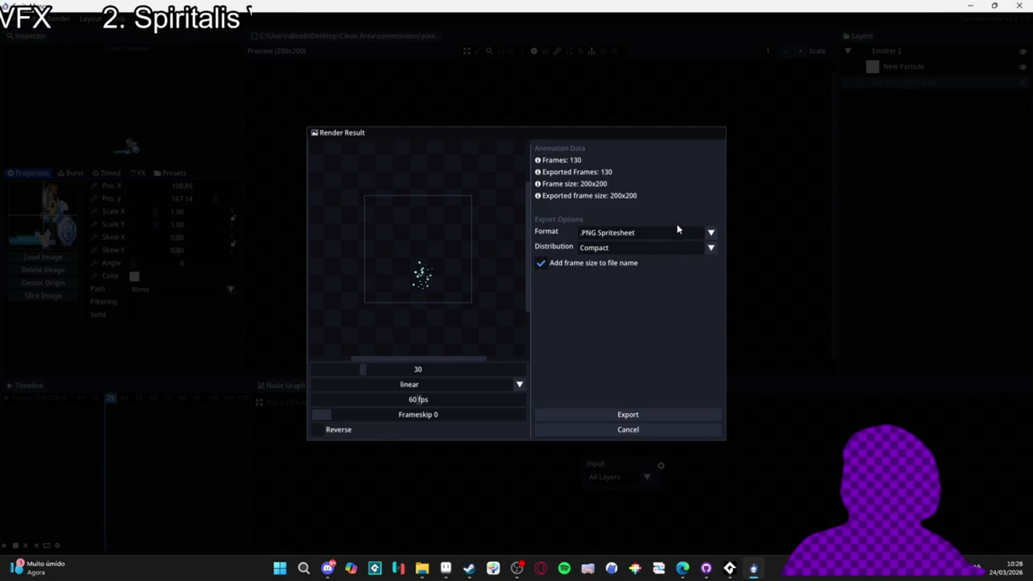
pyautogui.click(687, 236)
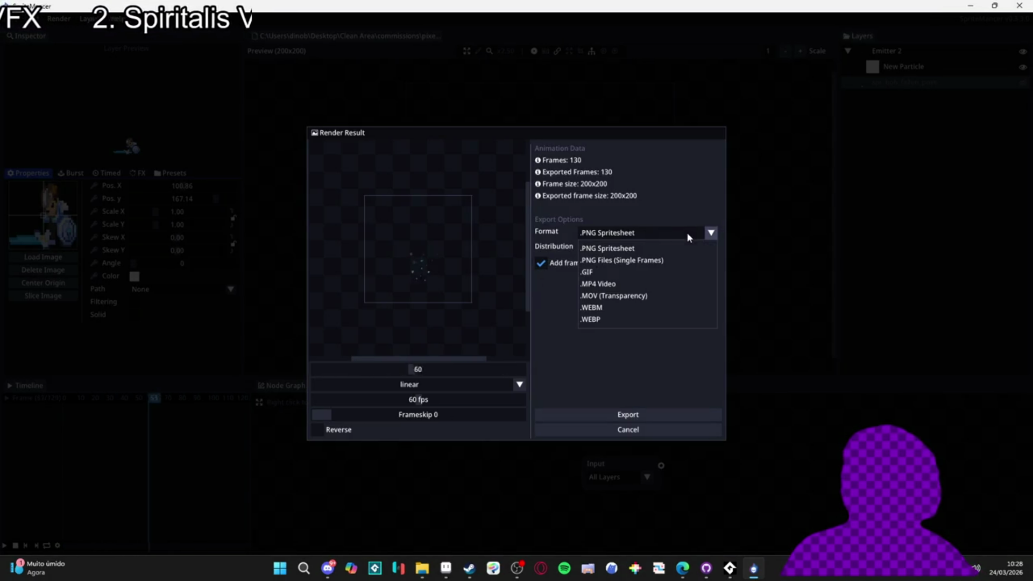
pyautogui.click(663, 261)
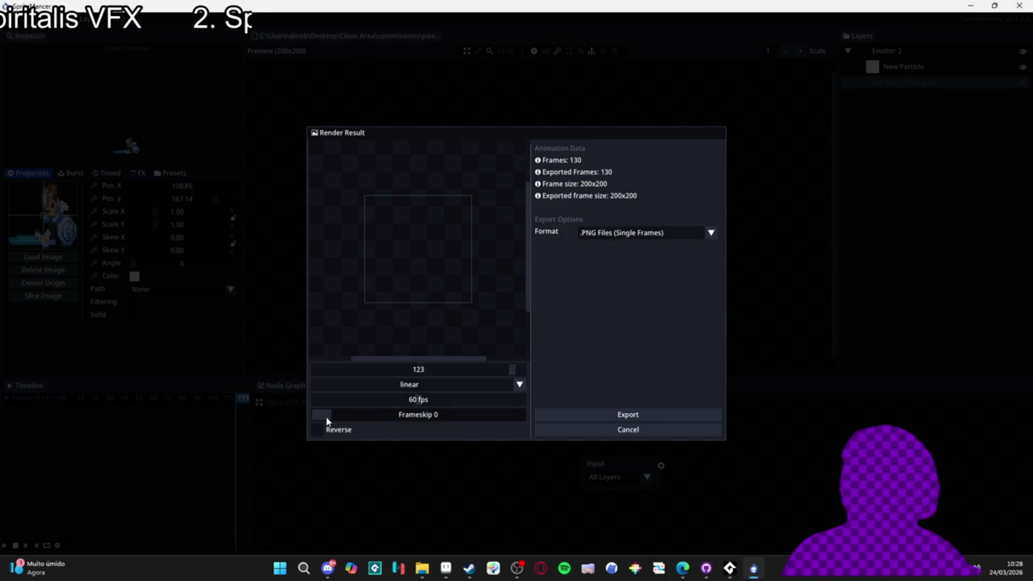
# Set Frameskip to 3 for 33 exported frames and raise the export fps to 60.
pyautogui.moveTo(326, 420); pyautogui.dragTo(377, 419)
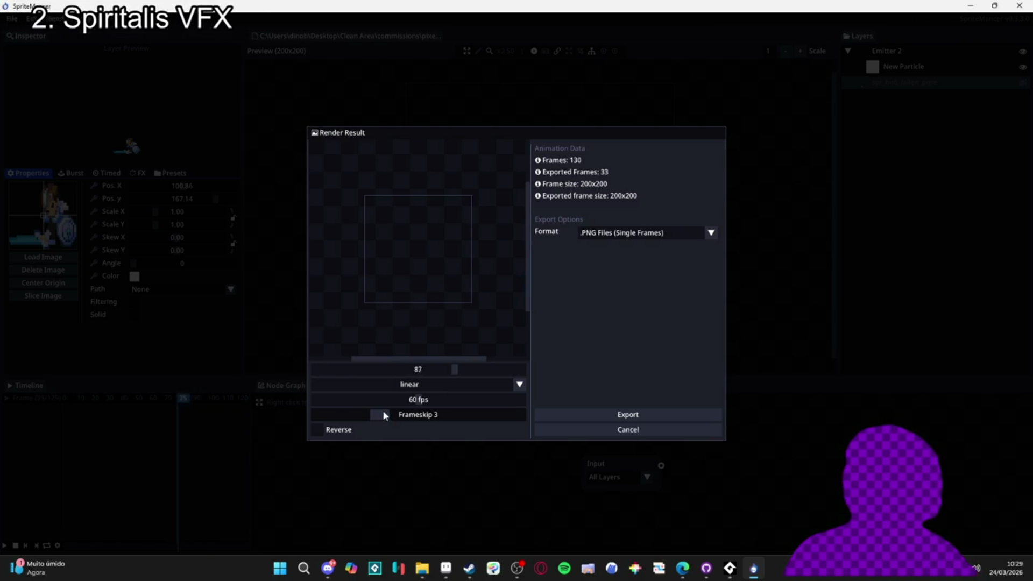
pyautogui.moveTo(373, 413)
pyautogui.mouseDown()
pyautogui.moveTo(323, 414)
pyautogui.moveTo(364, 408)
pyautogui.mouseUp()
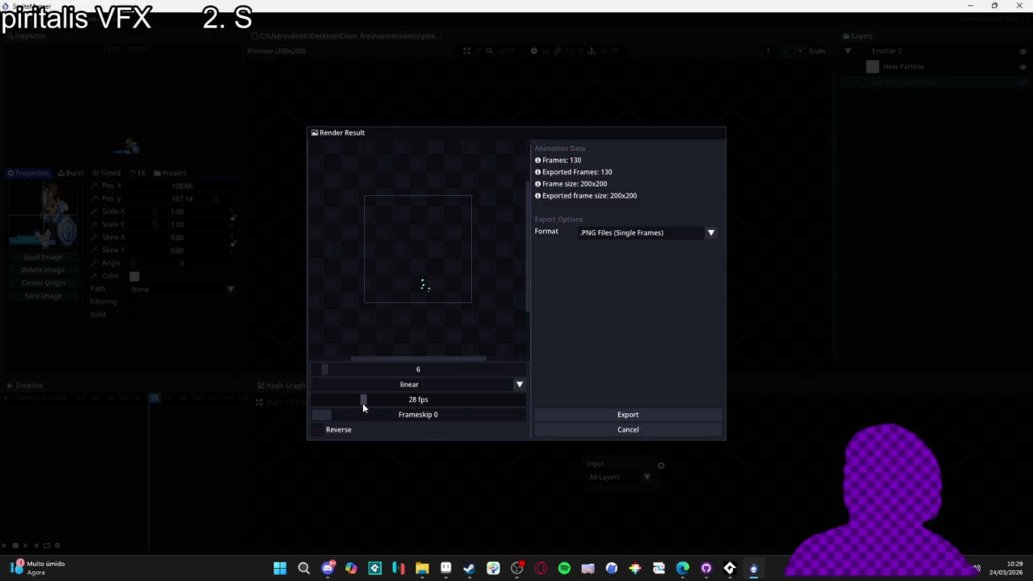
pyautogui.click(333, 415)
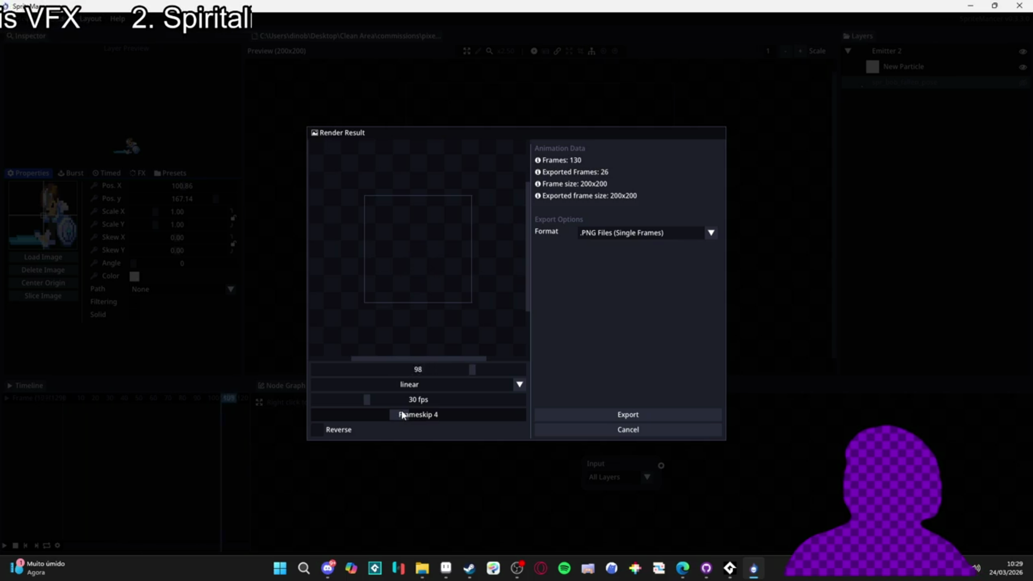
pyautogui.moveTo(379, 400); pyautogui.dragTo(418, 400)
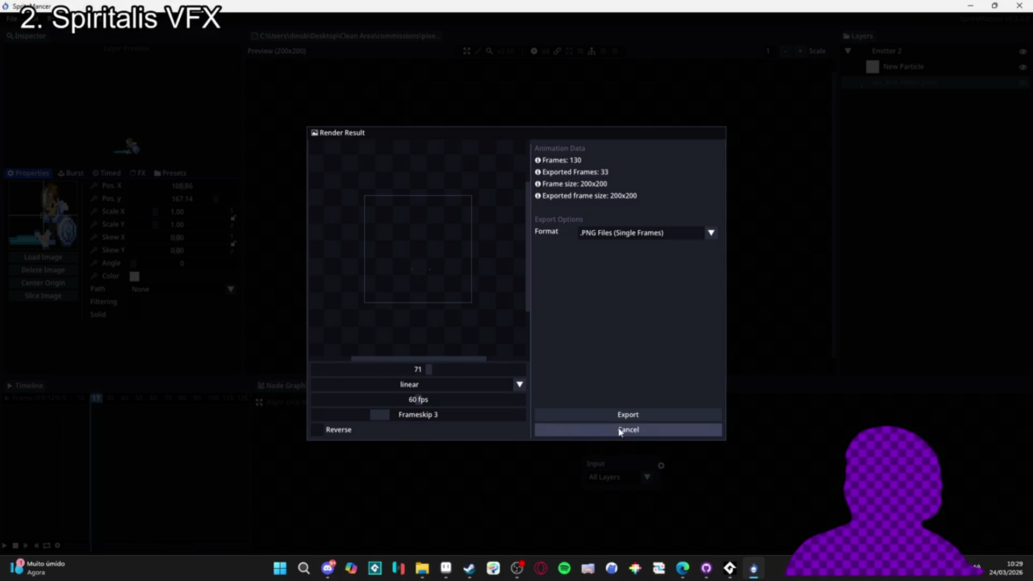
# Export the frames into dead_dissipations as spr_dead_dissipation_000 through 032.
pyautogui.click(627, 415)
pyautogui.write('spr_dead_dissipati')
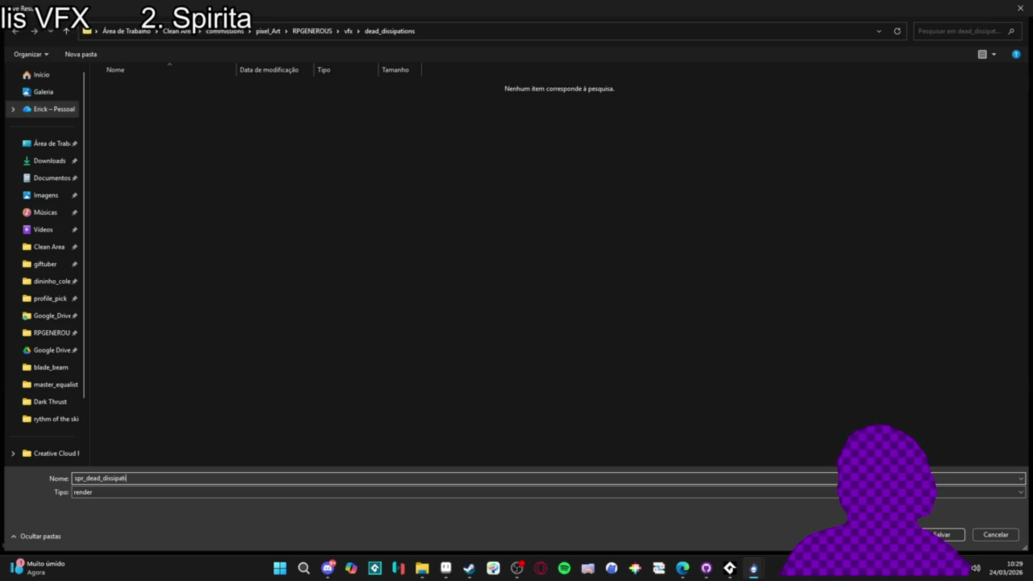
pyautogui.press('Return')
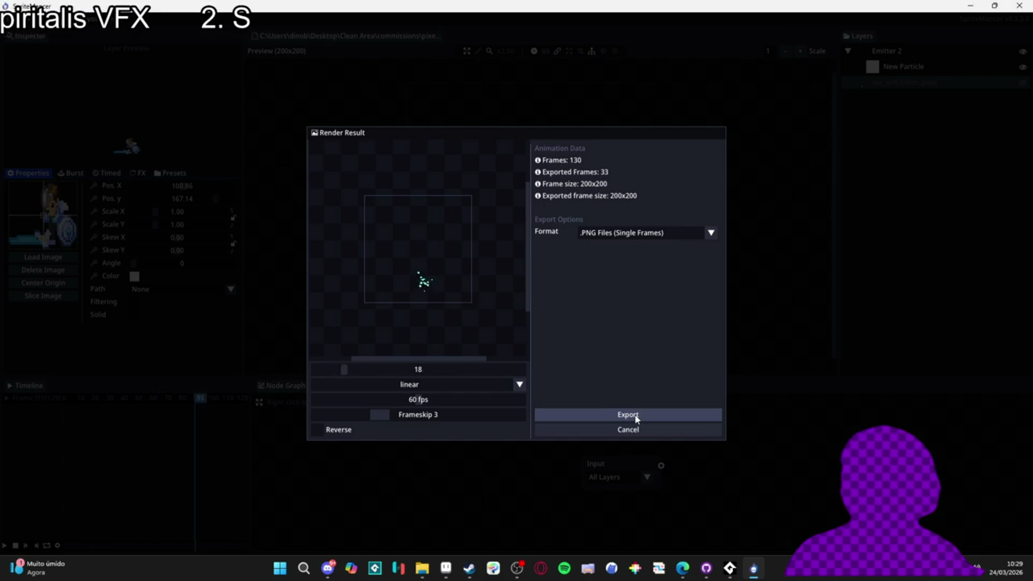
pyautogui.click(636, 417)
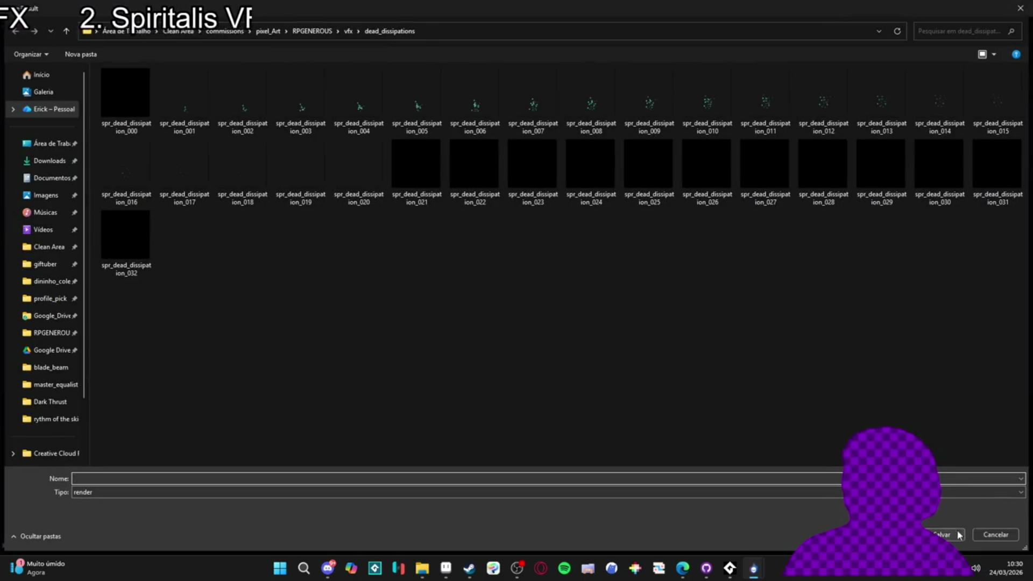
pyautogui.click(995, 534)
pyautogui.click(446, 568)
pyautogui.moveTo(422, 572)
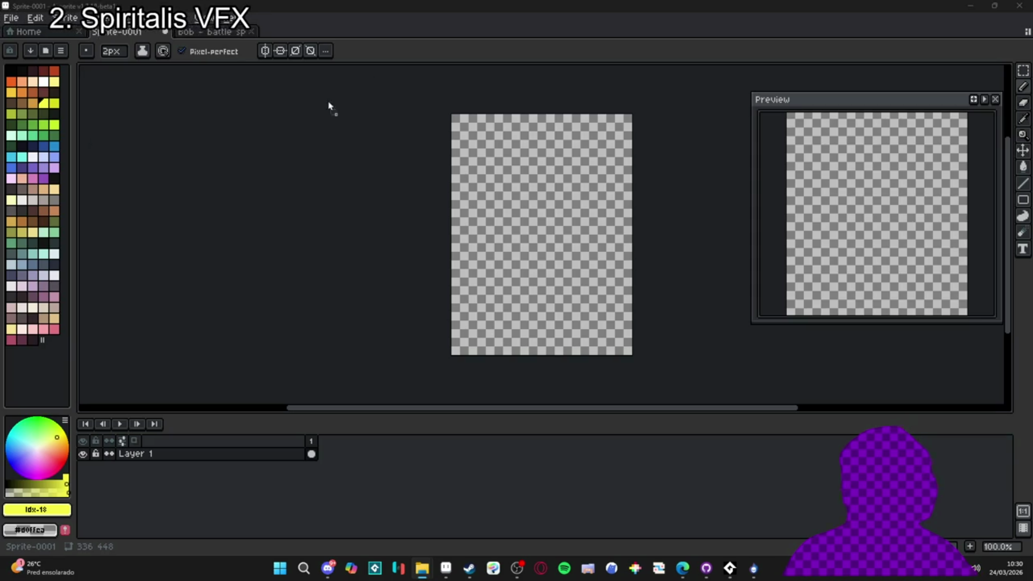
# Load the numbered PNGs as one 33-frame animation and play it.
pyautogui.click(509, 365)
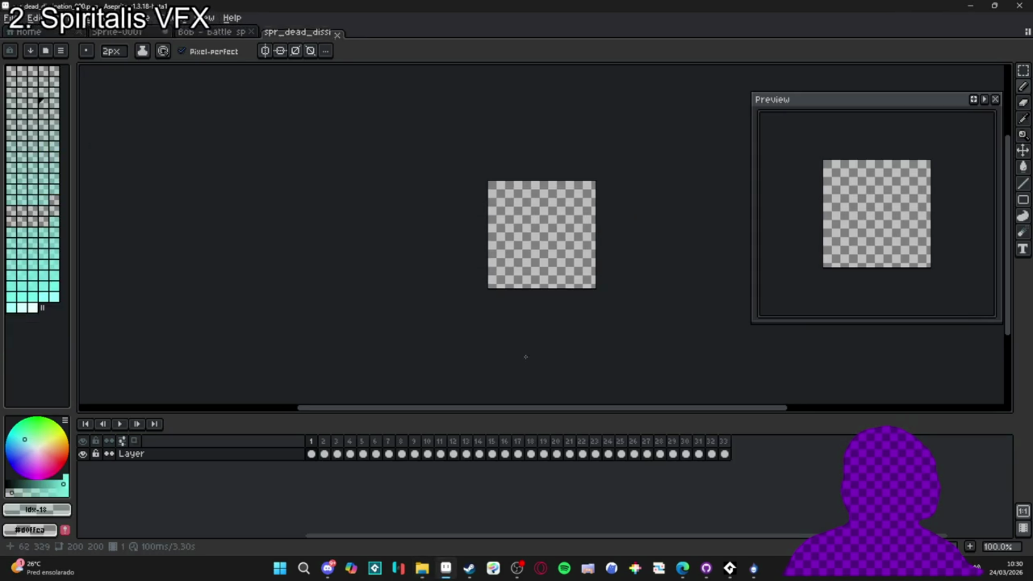
pyautogui.scroll(2, 568, 312)
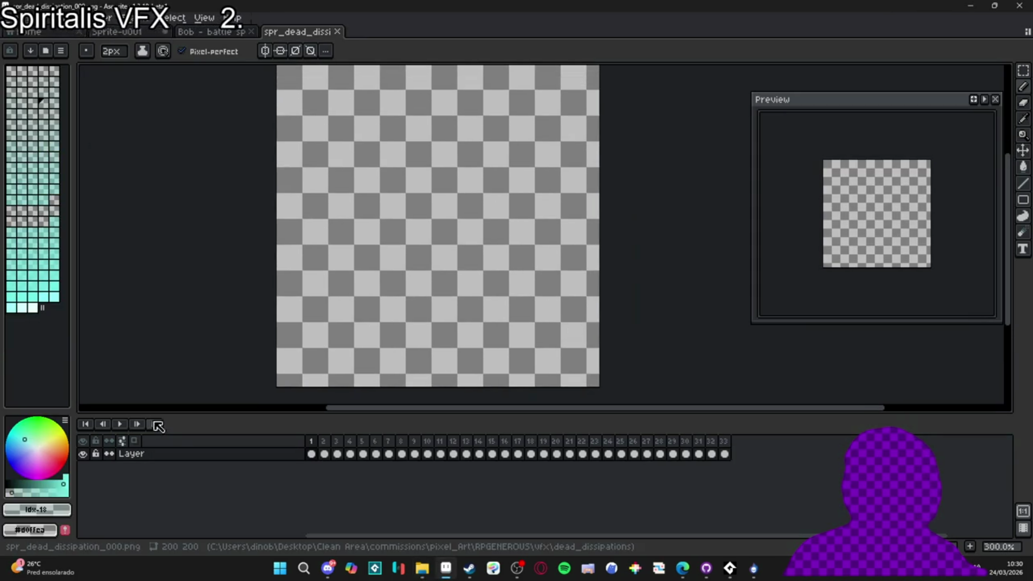
pyautogui.click(120, 424)
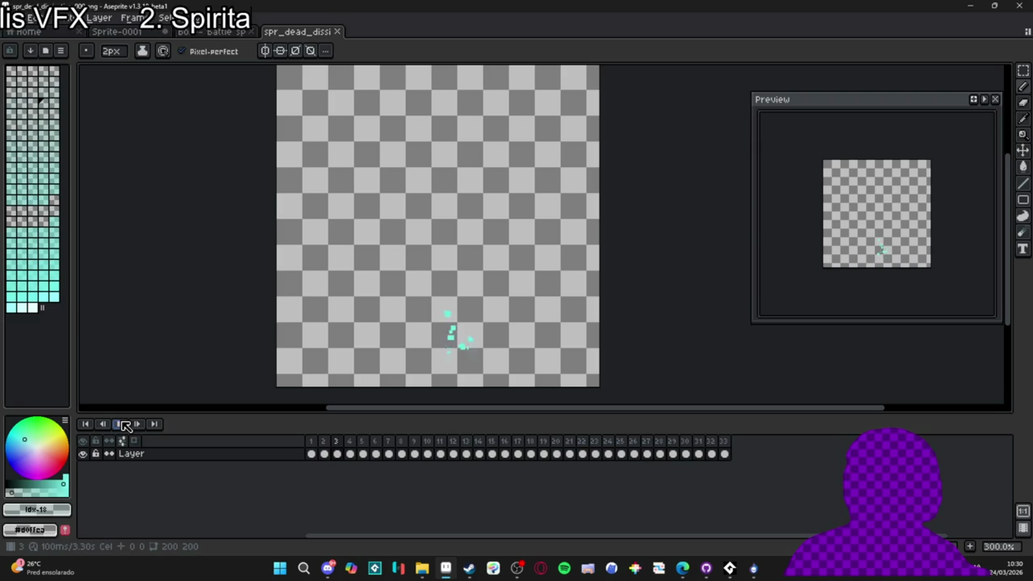
# Trim the sprite canvas from 200×200 to 55×85 around the particles.
pyautogui.click(125, 18)
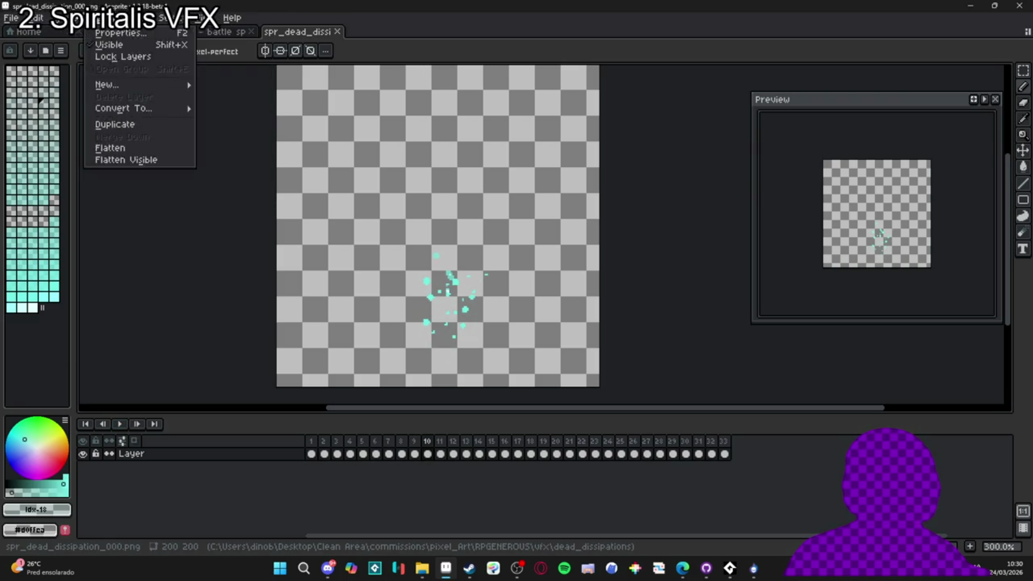
pyautogui.click(97, 129)
pyautogui.scroll(1, 570, 184)
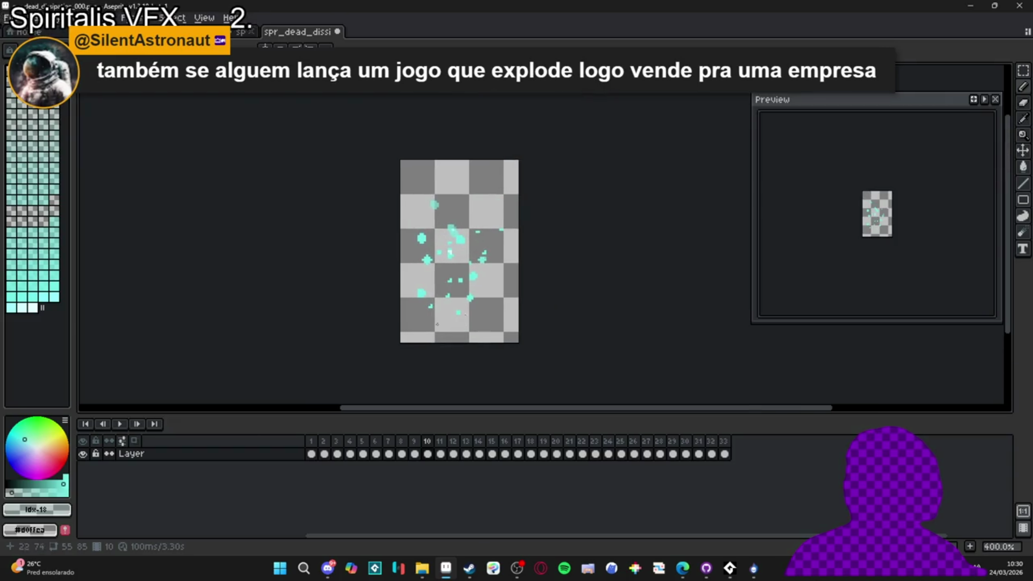
pyautogui.click(120, 423)
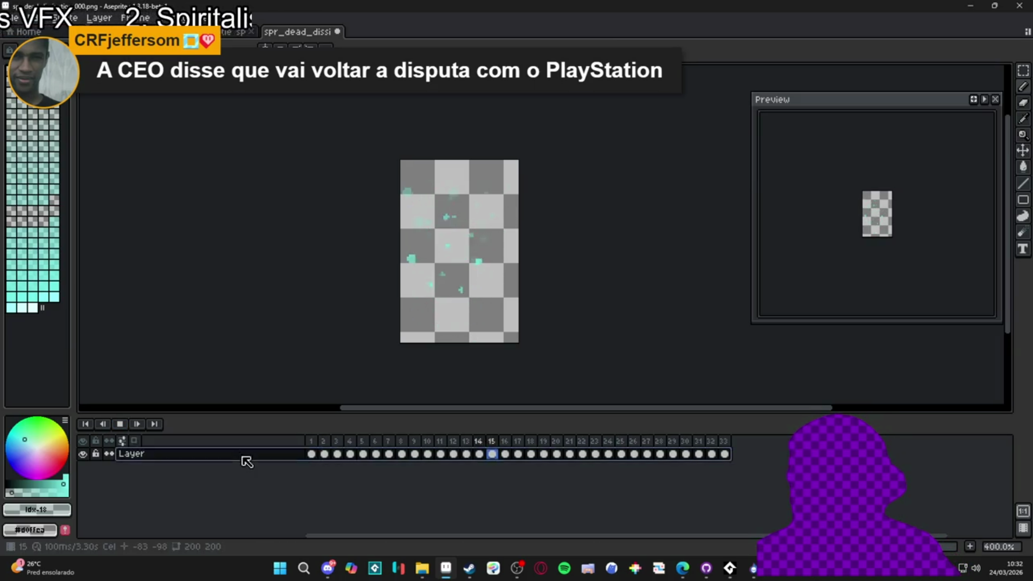
# Stop playback, add an empty Layer 1, and move it beneath the original Layer.
pyautogui.click(196, 450)
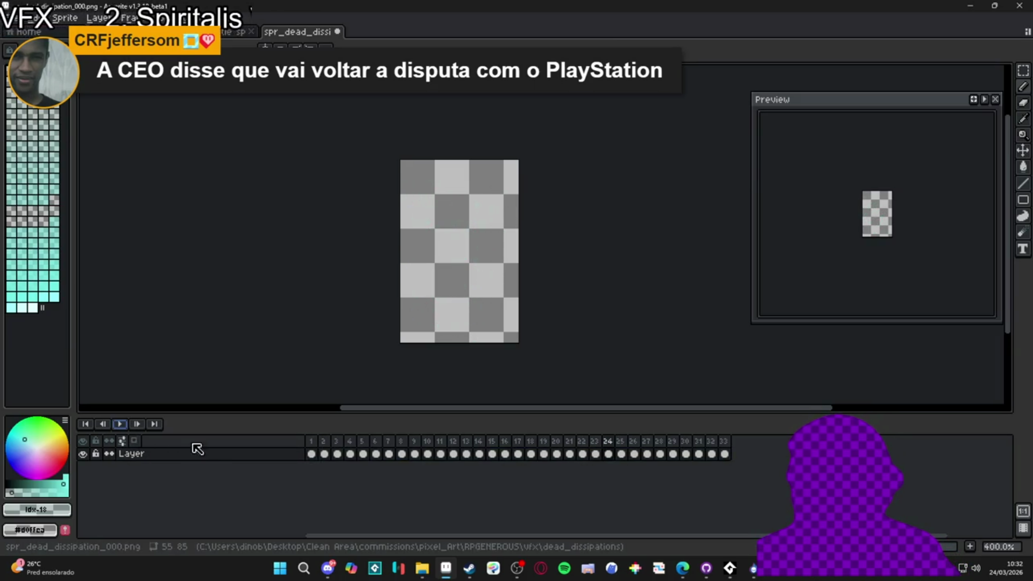
pyautogui.hotkey('shift', 'n')
pyautogui.click(287, 458)
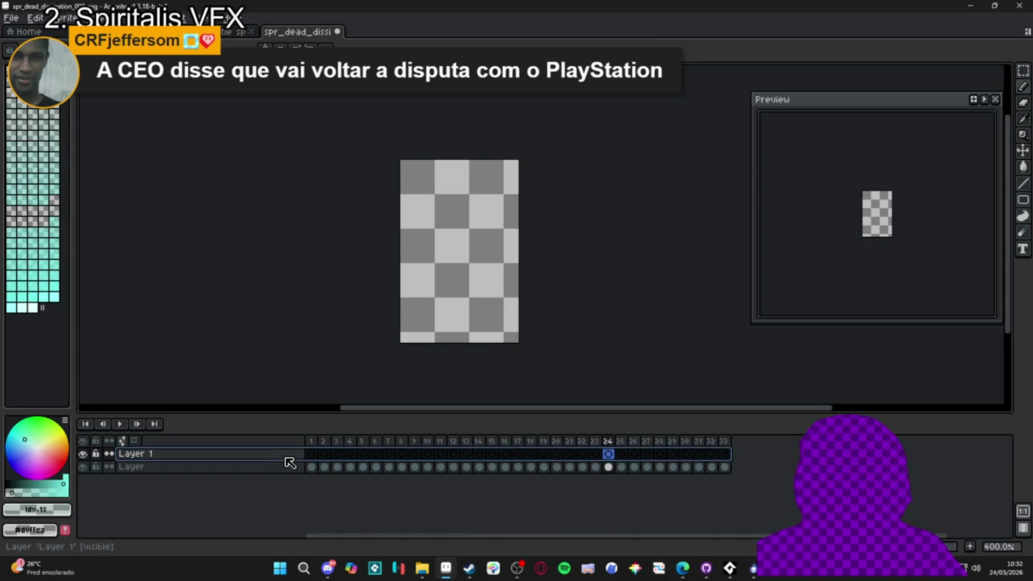
pyautogui.moveTo(286, 458); pyautogui.dragTo(295, 478)
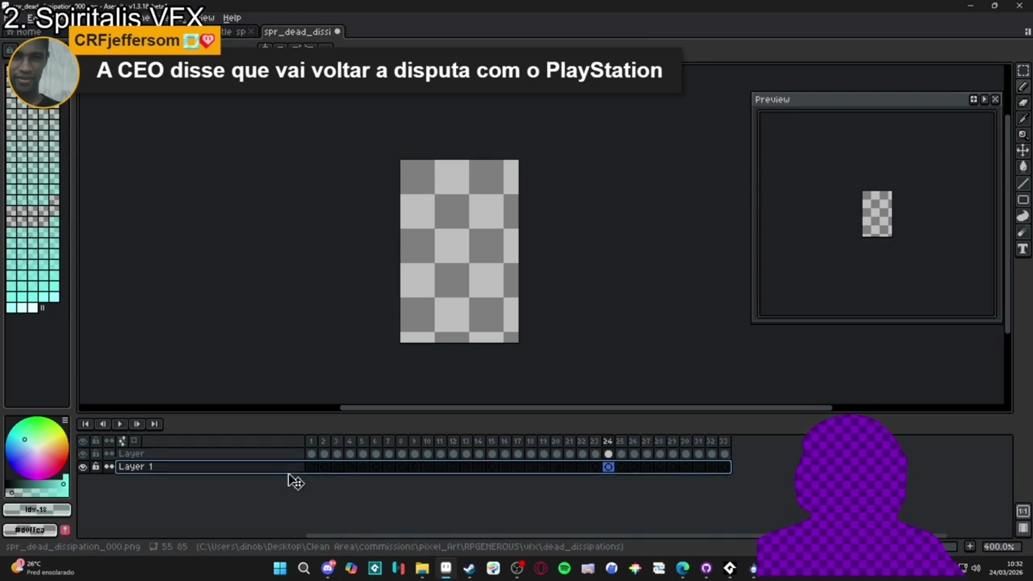
pyautogui.click(311, 466)
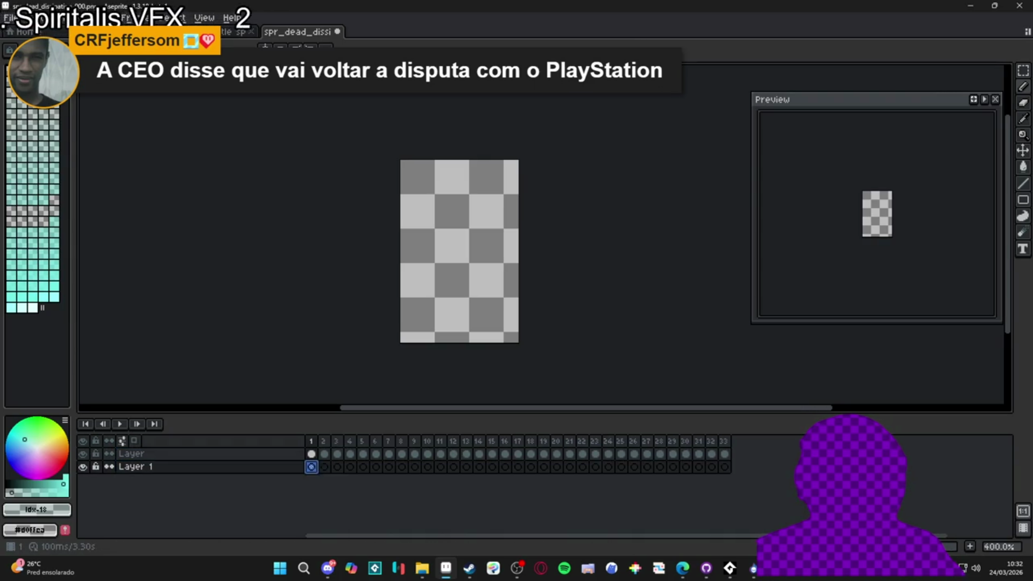
# Switch between the knight battle sprite and the particle sprite, ending on the particle sprite.
pyautogui.click(236, 32)
pyautogui.click(263, 33)
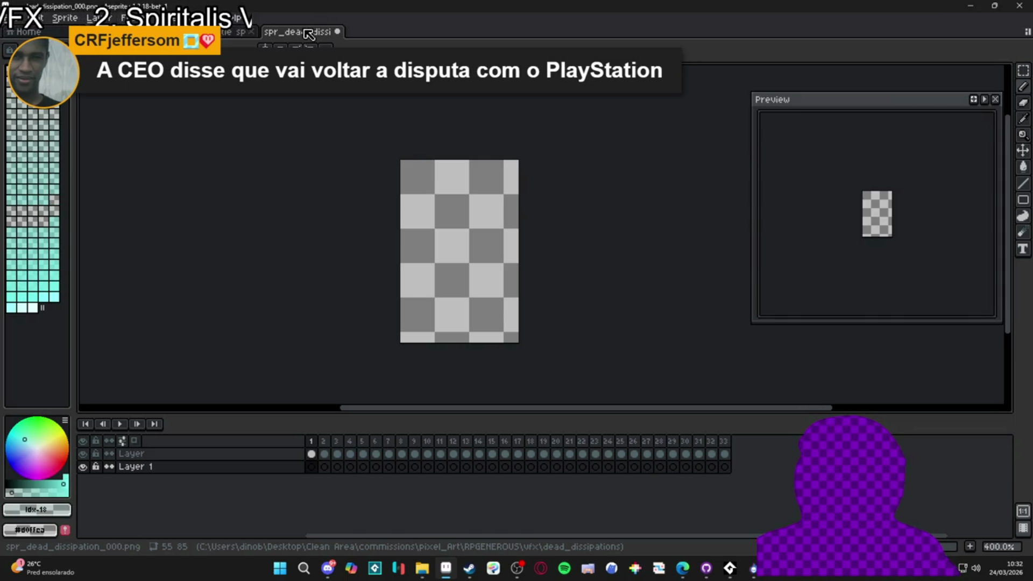
pyautogui.hotkey('ctrl', 'Tab')
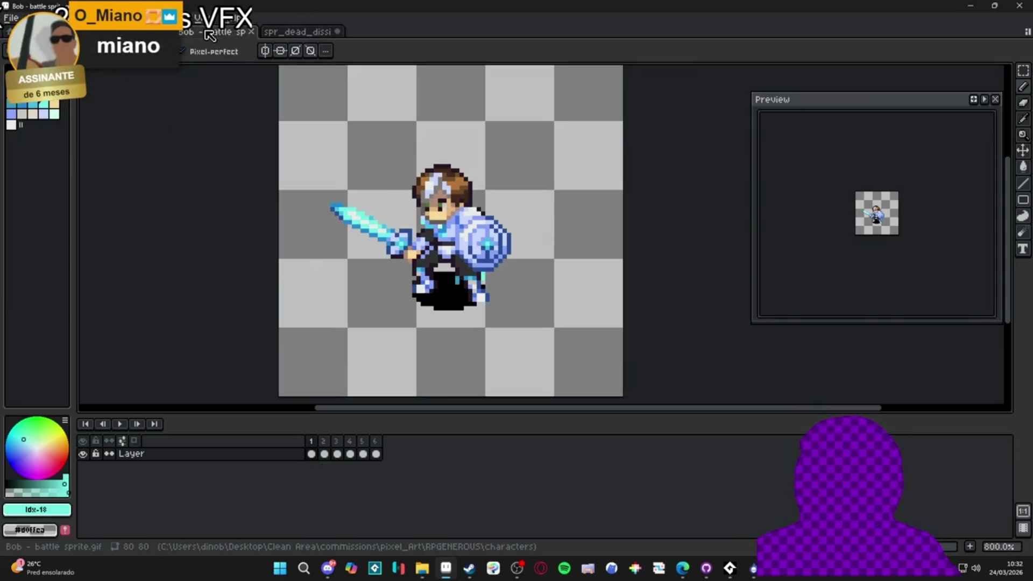
pyautogui.click(231, 34)
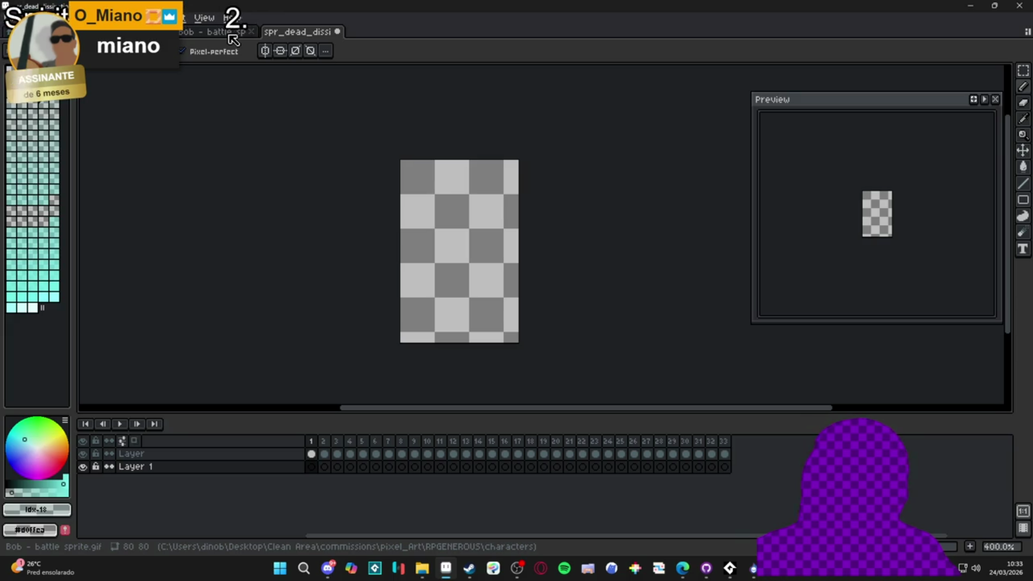
pyautogui.click(303, 36)
pyautogui.click(226, 34)
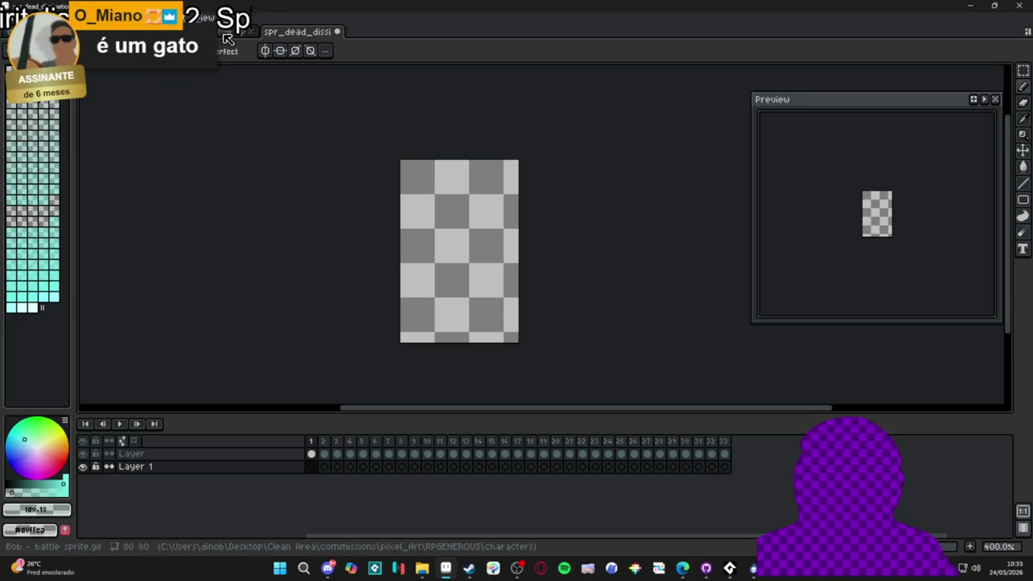
pyautogui.click(285, 35)
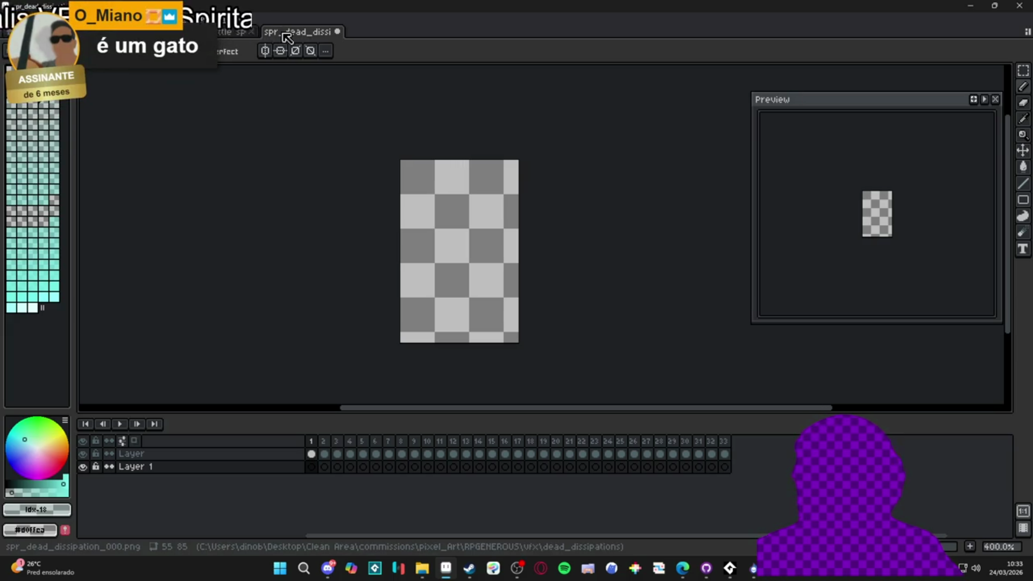
# Check the first-frame cels of the original Layer and Layer 1, ending on Layer 1.
pyautogui.click(312, 454)
pyautogui.press('Left')
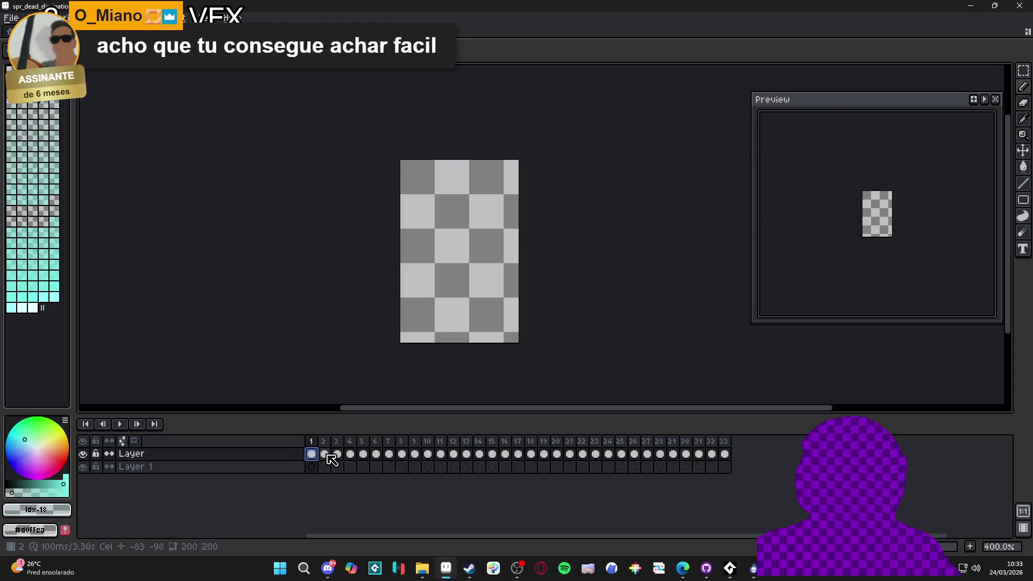
pyautogui.press('Right')
pyautogui.press('Right')
pyautogui.click(313, 467)
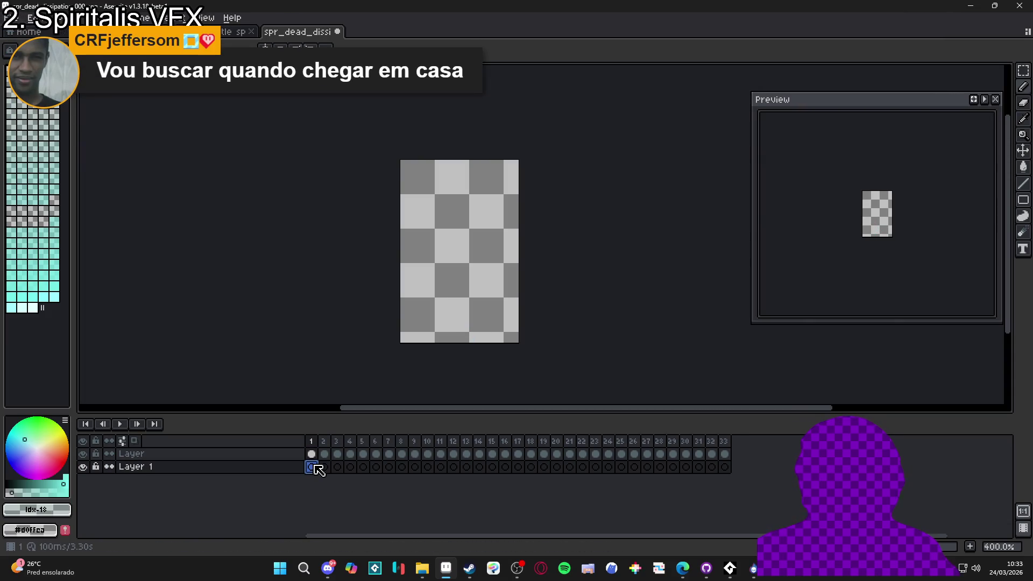
pyautogui.press('Up')
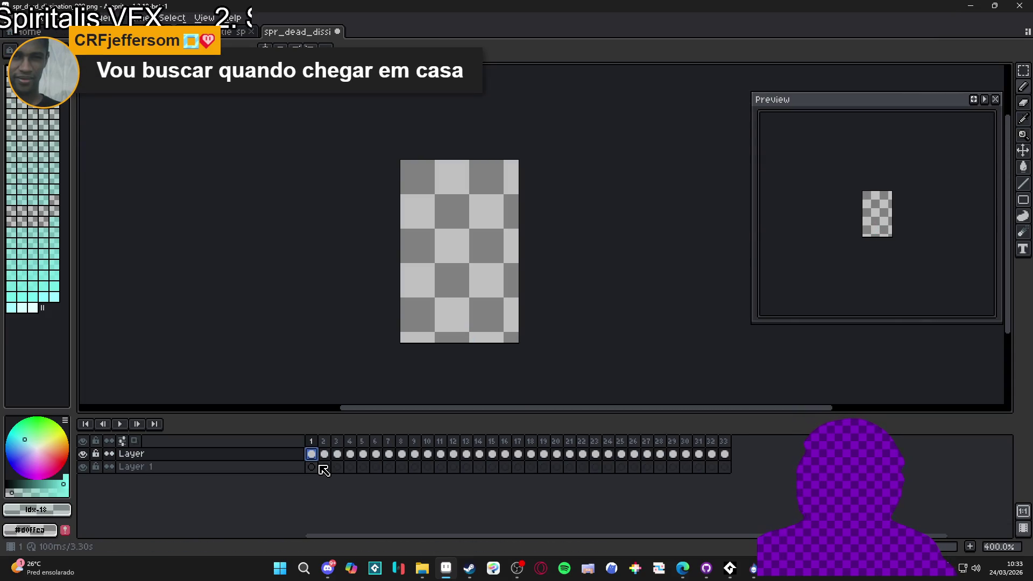
pyautogui.press('Down')
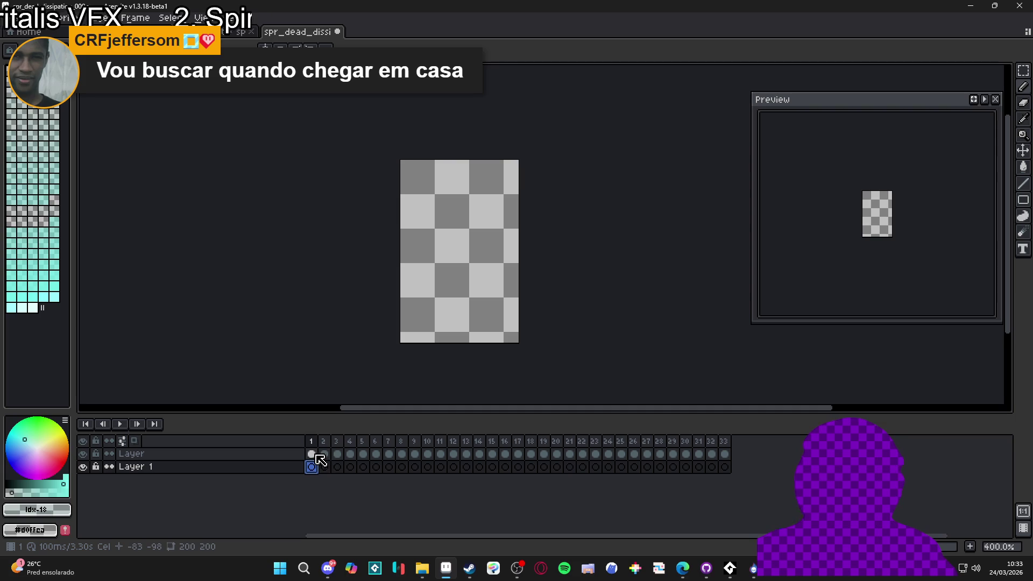
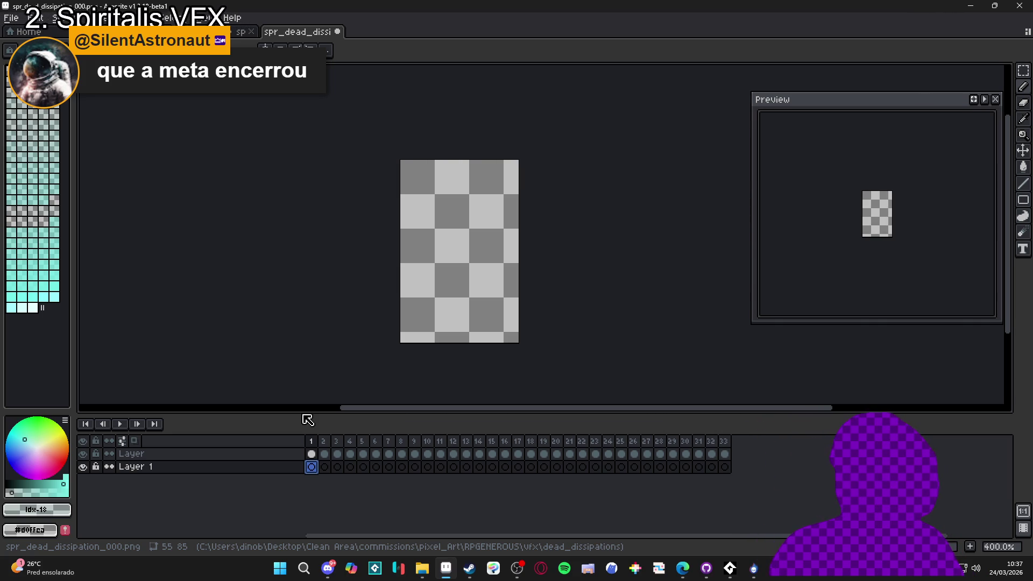
# Preview the animation, then set all 33 frames to 80 ms and play it again.
pyautogui.click(120, 425)
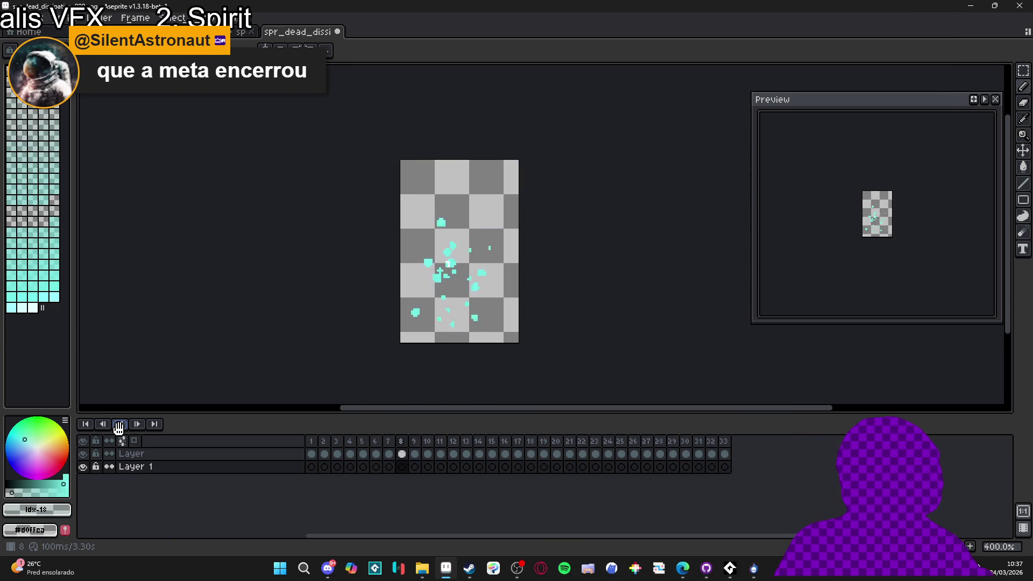
pyautogui.click(119, 424)
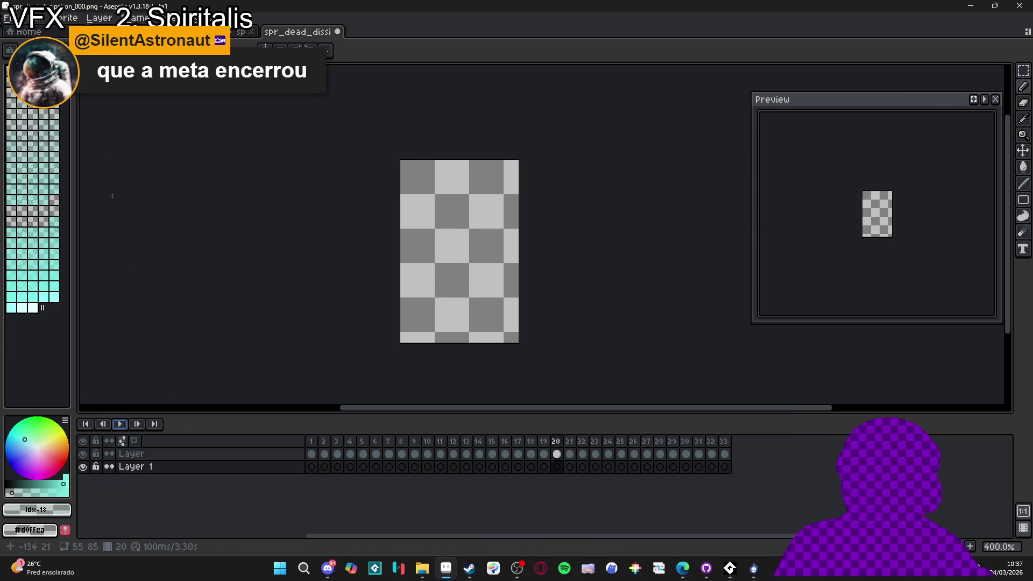
pyautogui.moveTo(312, 454)
pyautogui.mouseDown()
pyautogui.moveTo(325, 446)
pyautogui.moveTo(739, 461)
pyautogui.mouseUp()
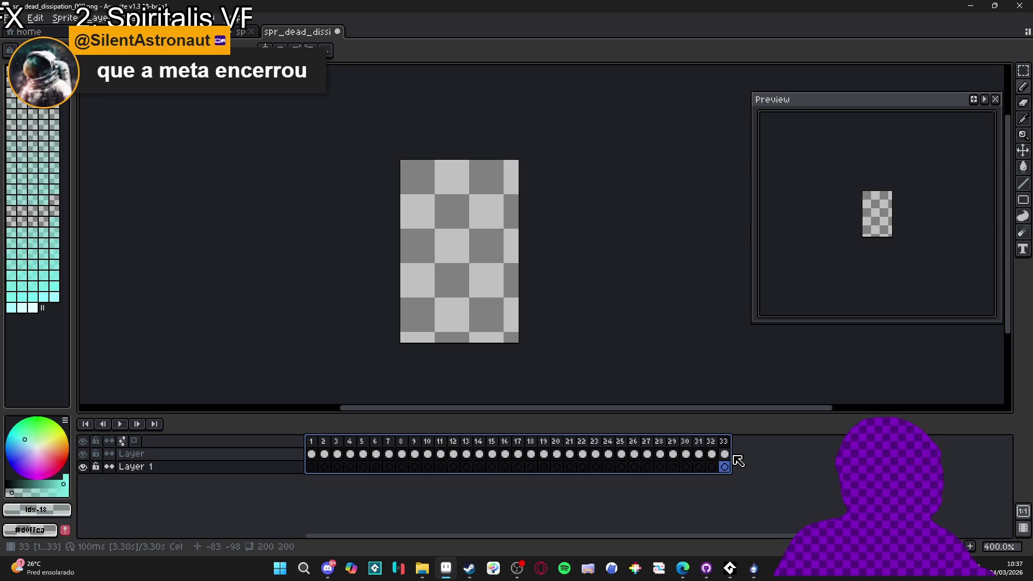
pyautogui.hotkey('shift', 'p')
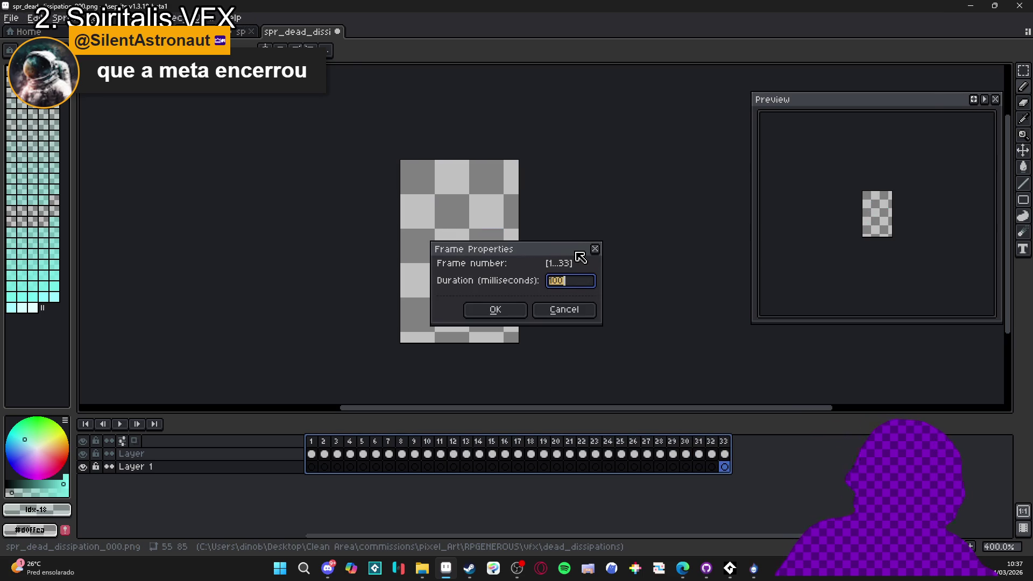
pyautogui.write('80')
pyautogui.press('Return')
pyautogui.click(120, 424)
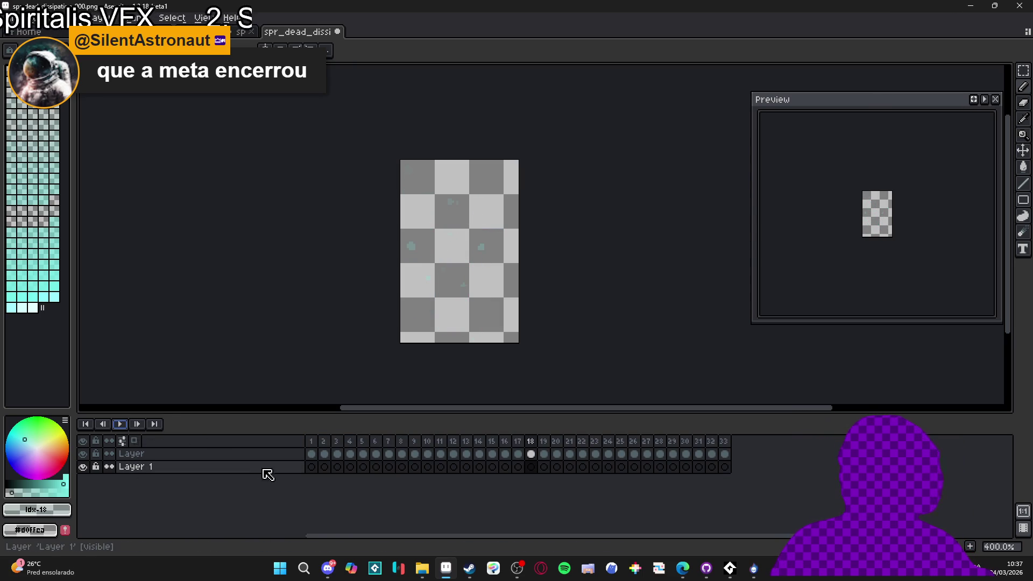
# Change all 33 frames to 50 ms and replay the loop from frame 1.
pyautogui.moveTo(311, 441); pyautogui.dragTo(724, 441)
pyautogui.write('p')
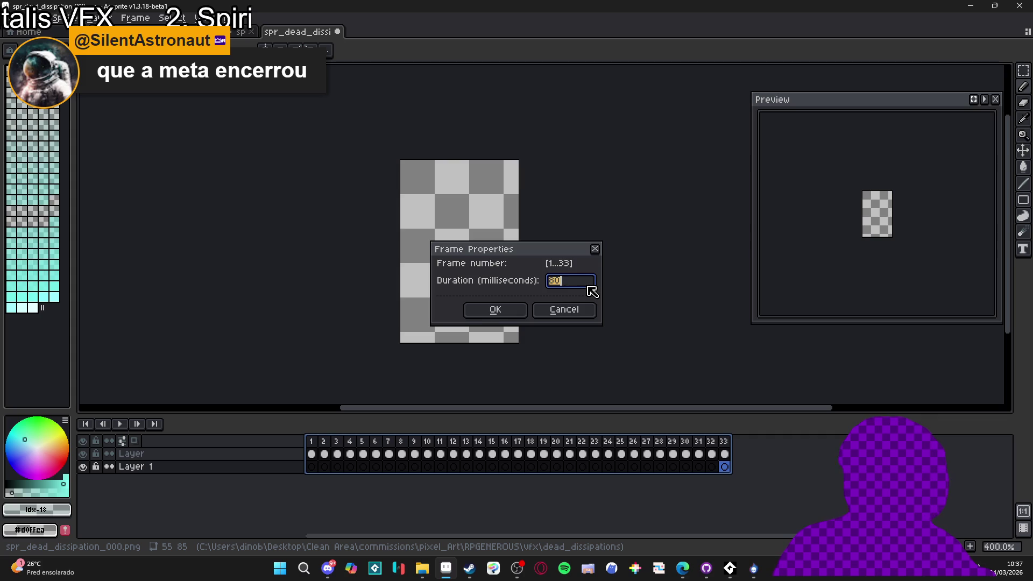
pyautogui.write('50')
pyautogui.press('Return')
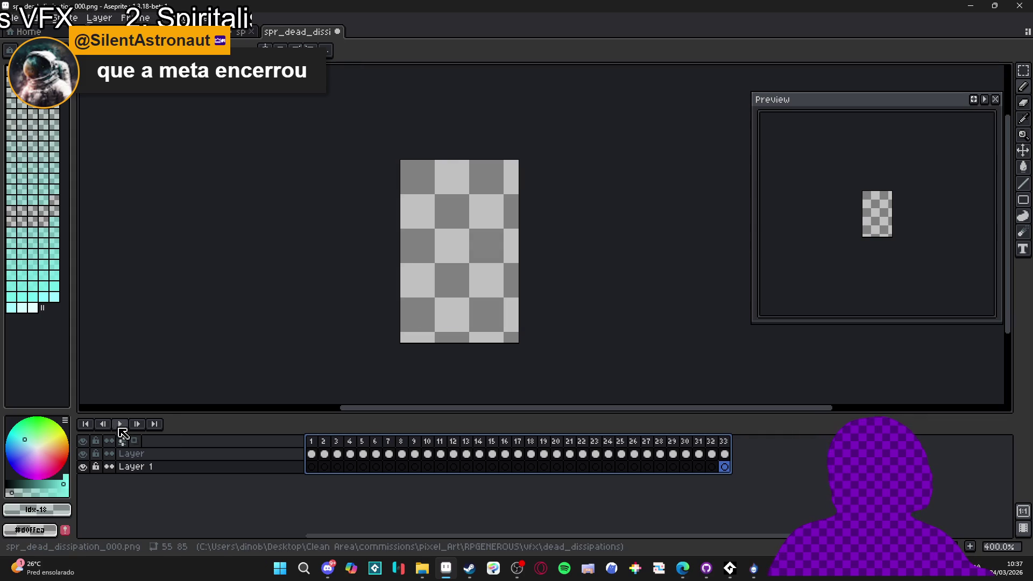
pyautogui.click(118, 425)
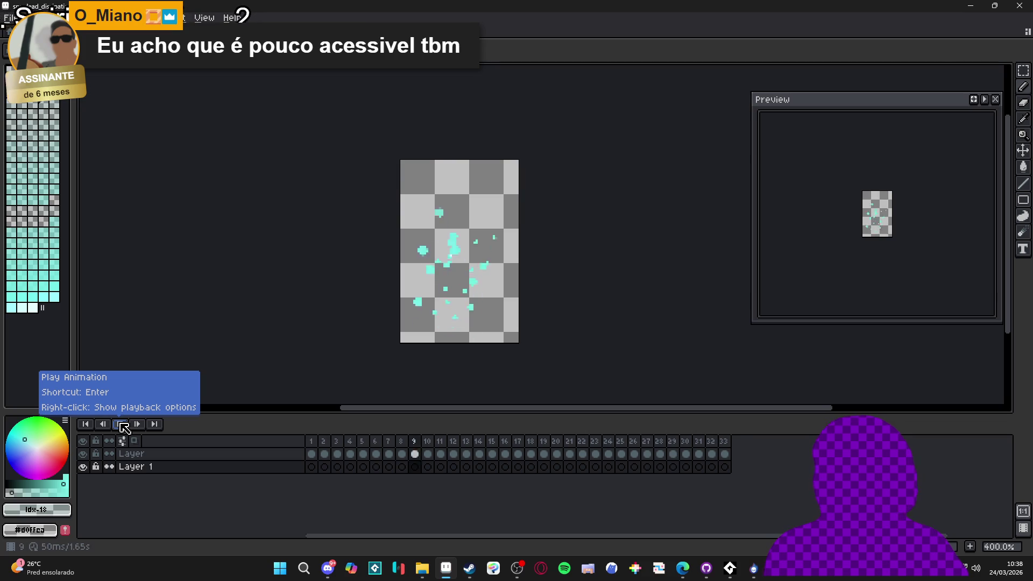
pyautogui.click(123, 428)
pyautogui.click(317, 446)
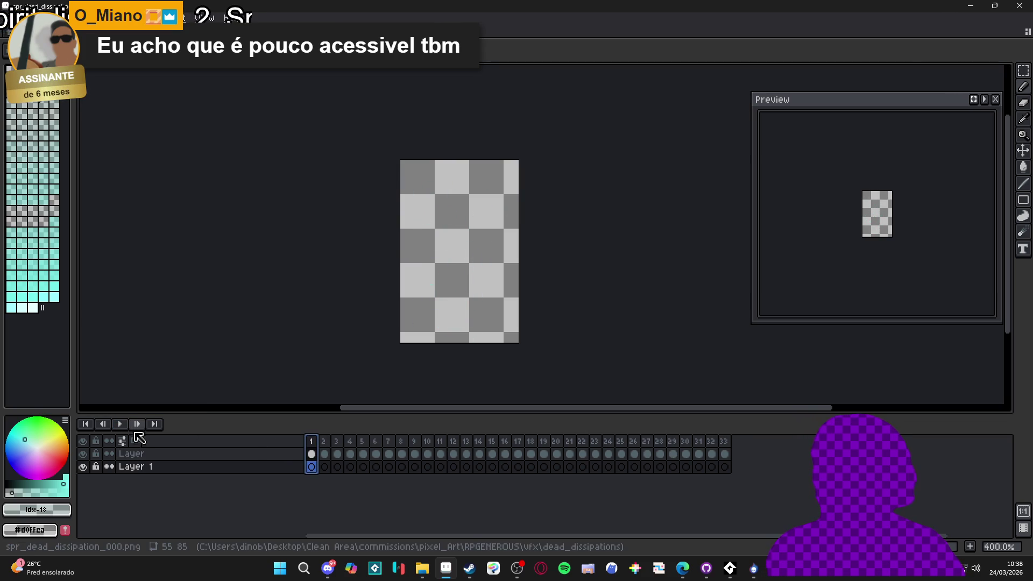
pyautogui.click(118, 424)
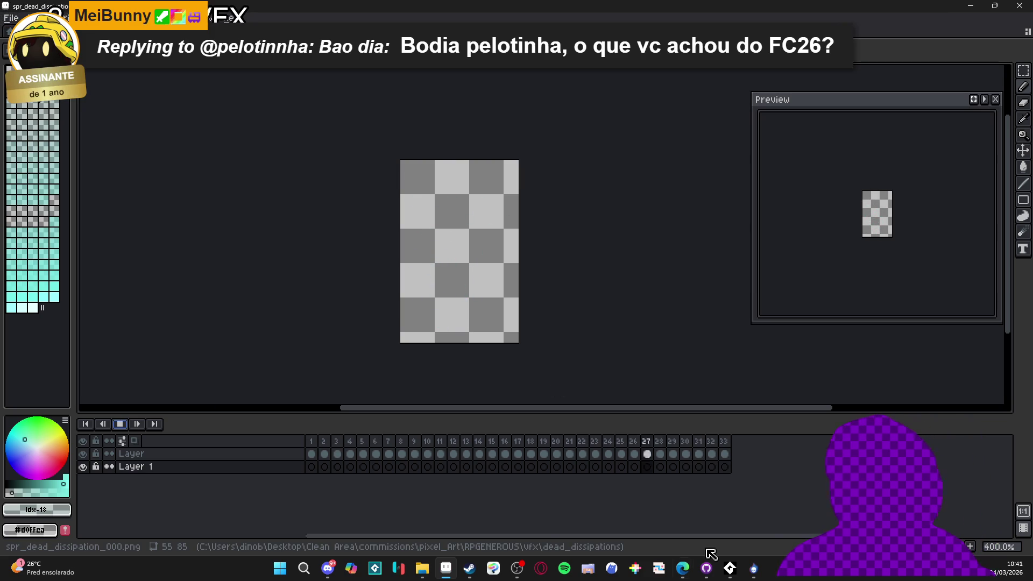
pyautogui.moveTo(521, 572)
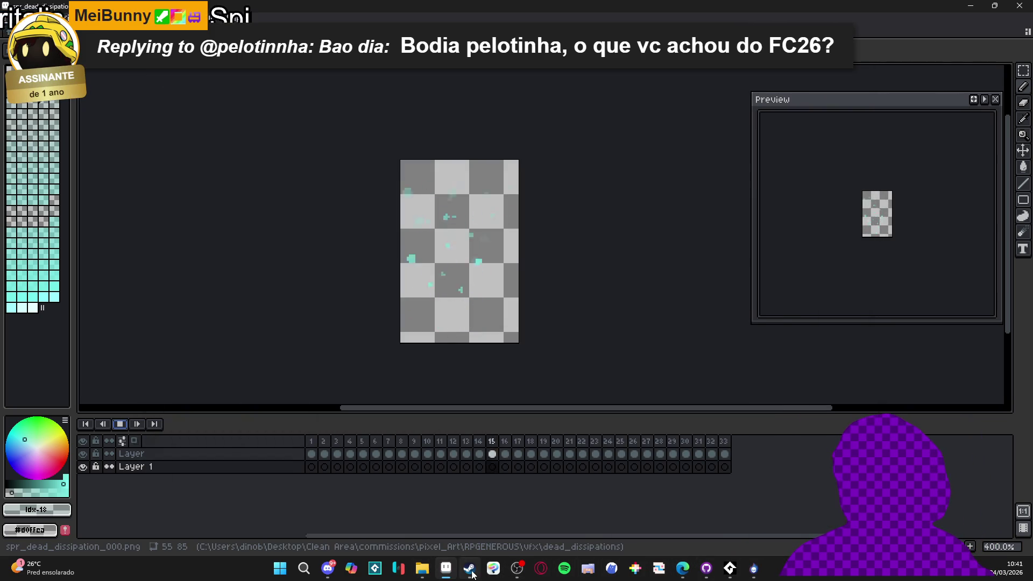
# Search Steam's library for 'game', select GameMaker, then minimize Steam.
pyautogui.click(469, 569)
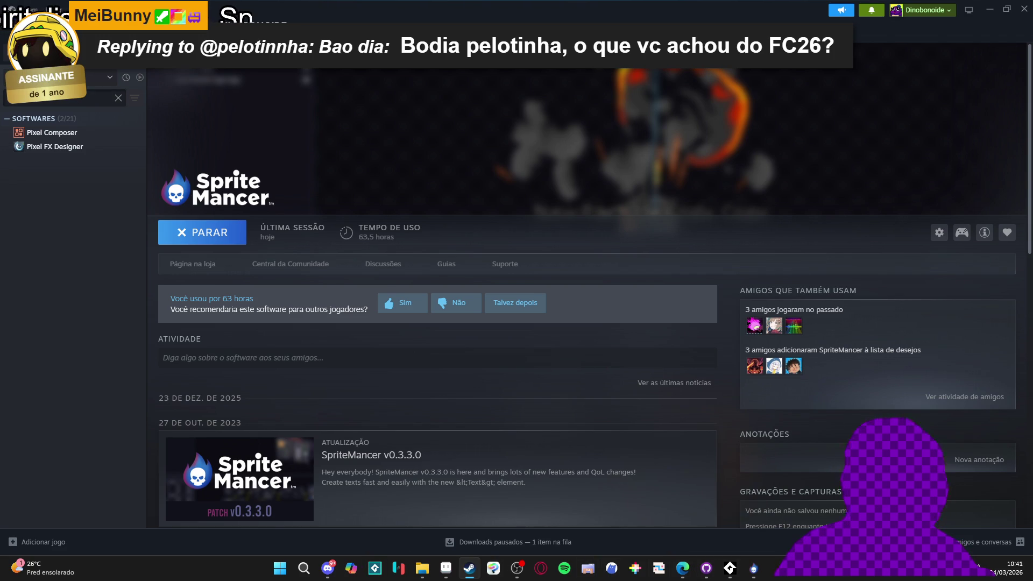
pyautogui.write('game')
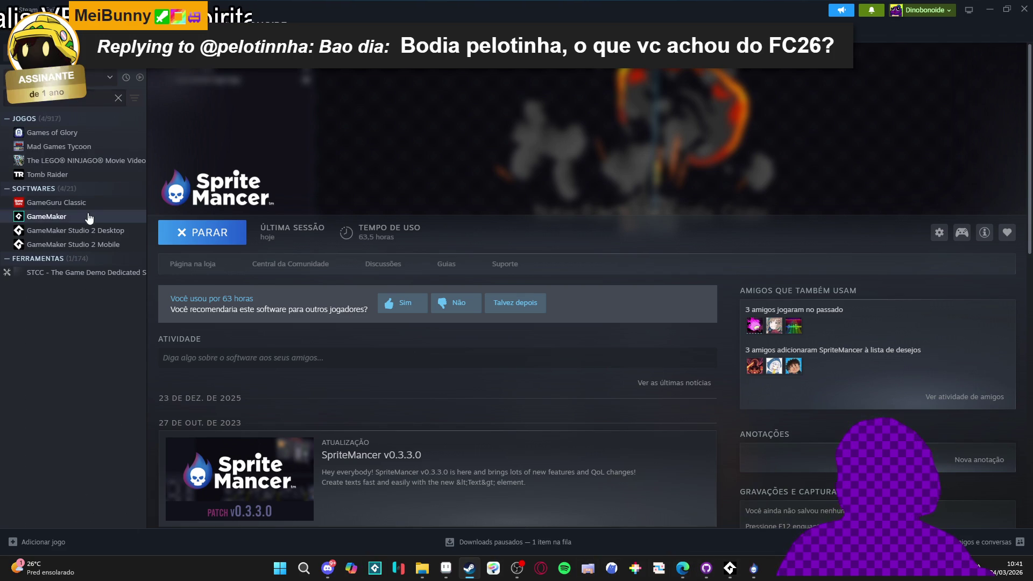
pyautogui.click(89, 217)
pyautogui.click(989, 9)
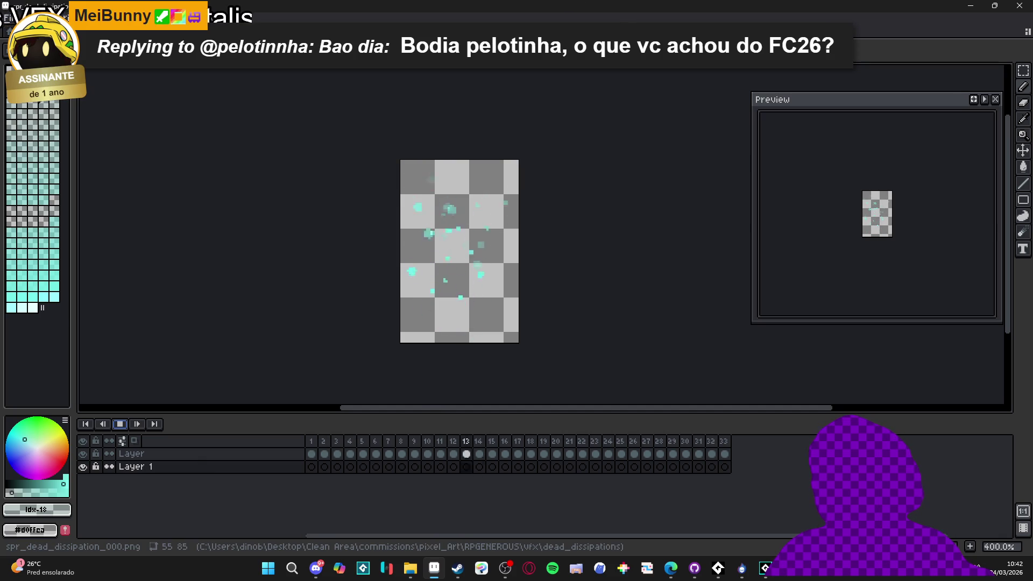
# Bring up the GameMaker start page and open the Spiritalis project.
pyautogui.click(770, 576)
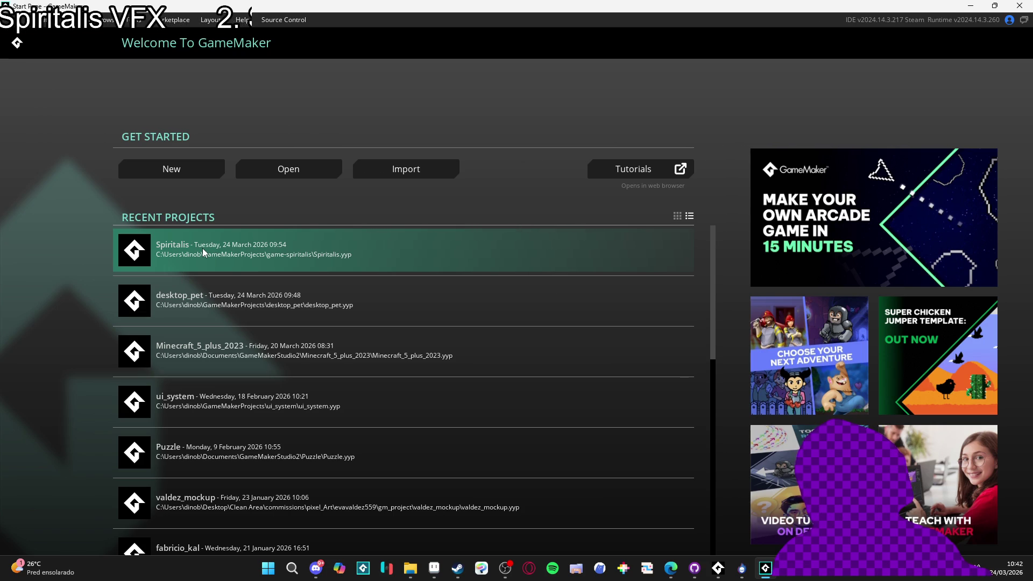
pyautogui.click(203, 249)
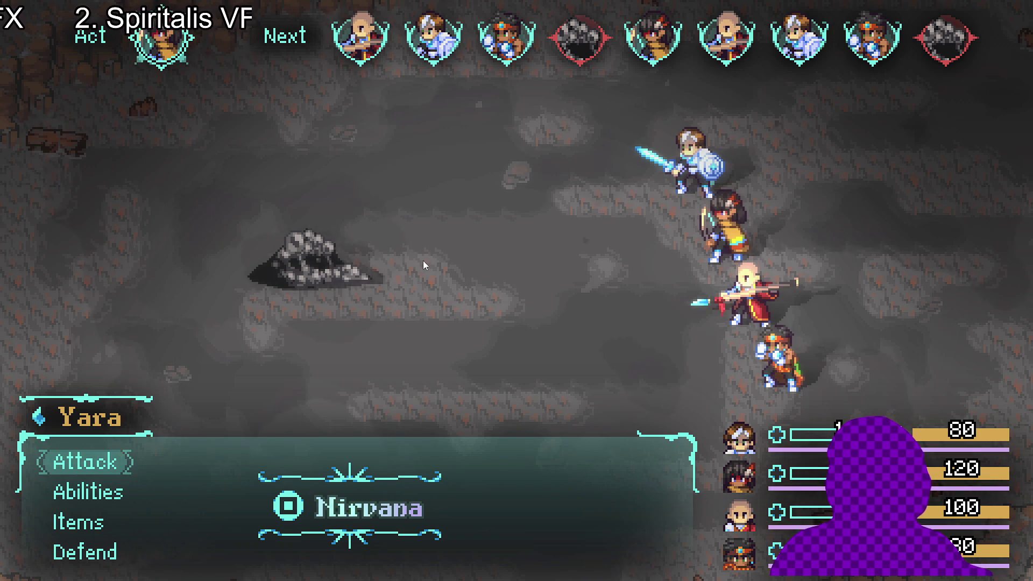
# Choose Defend for every party member over the first two battle turns.
pyautogui.press('Down')
pyautogui.press('Down')
pyautogui.press('Down')
pyautogui.press('Return')
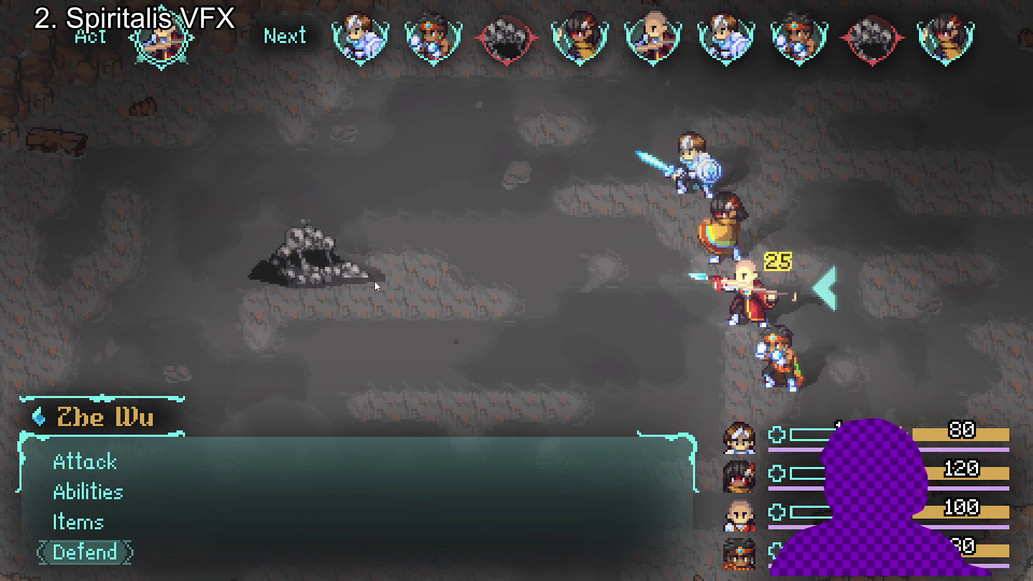
pyautogui.press('Return')
pyautogui.press('Return')
pyautogui.press('Down')
pyautogui.press('Down')
pyautogui.press('Down')
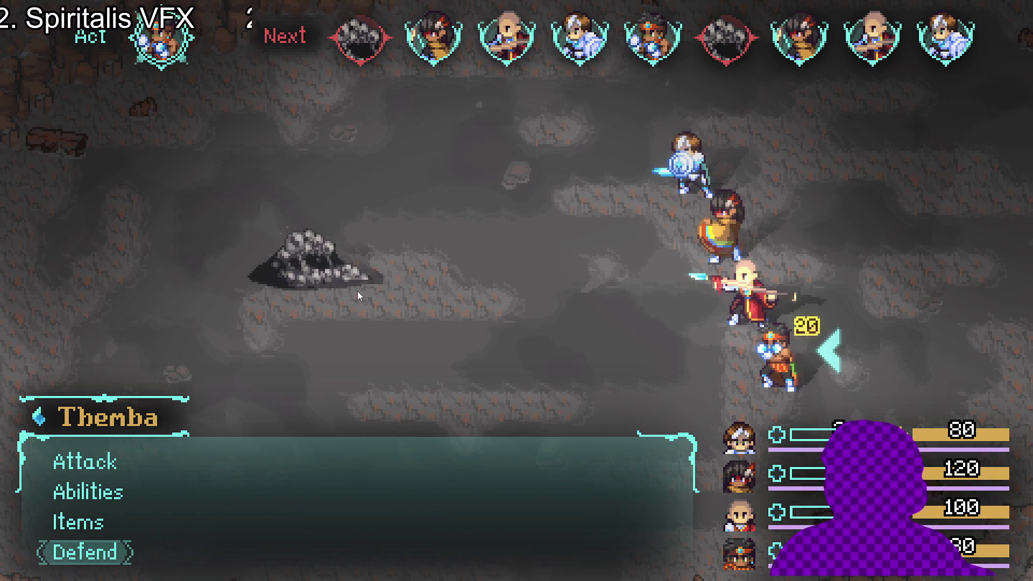
pyautogui.press('Return')
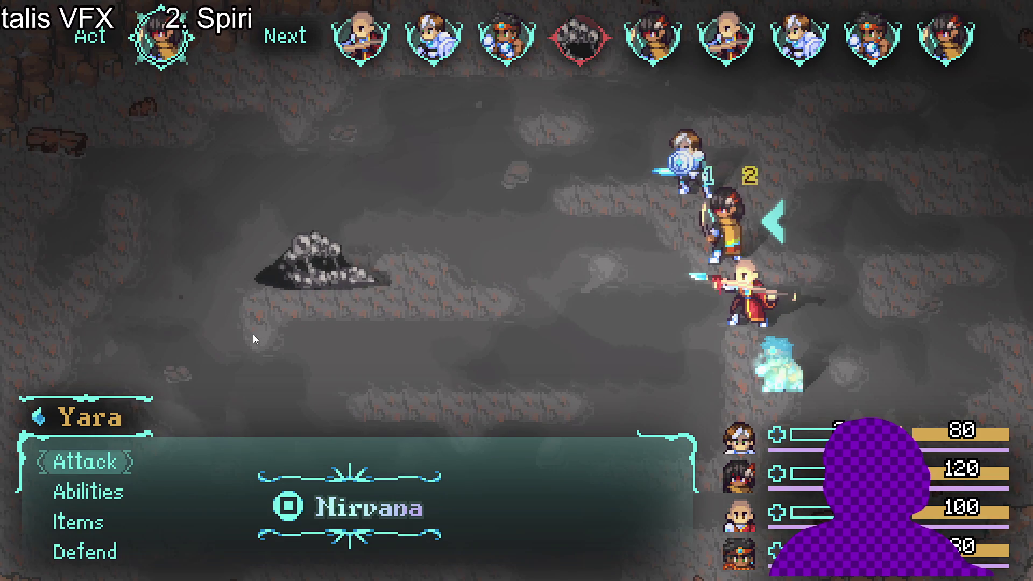
pyautogui.press('Down')
pyautogui.press('Down')
pyautogui.press('Down')
pyautogui.press('Return')
pyautogui.press('Down')
pyautogui.press('Down')
pyautogui.press('Down')
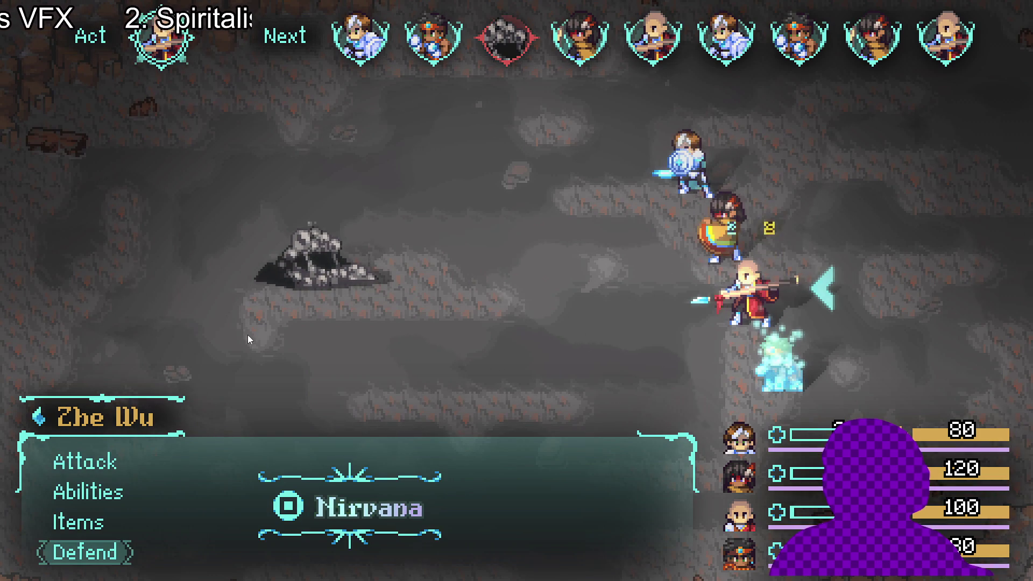
pyautogui.press('Return')
pyautogui.press('Down')
pyautogui.press('Down')
pyautogui.press('Down')
pyautogui.press('Return')
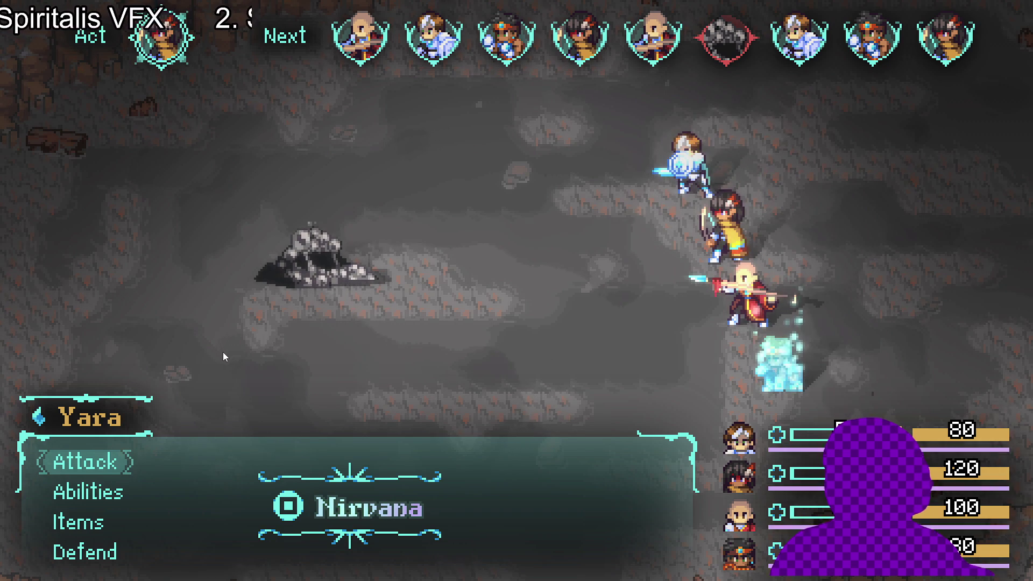
# Set Yara, Zhe Wu and Sam to Defend for the next two turns.
pyautogui.press('Up')
pyautogui.press('Return')
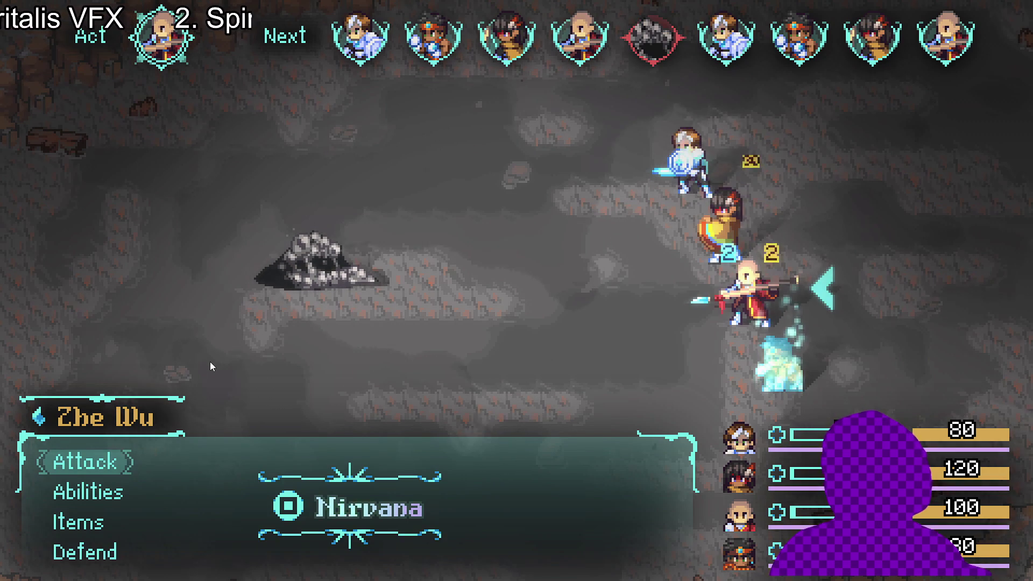
pyautogui.press('Up')
pyautogui.press('Return')
pyautogui.press('Up')
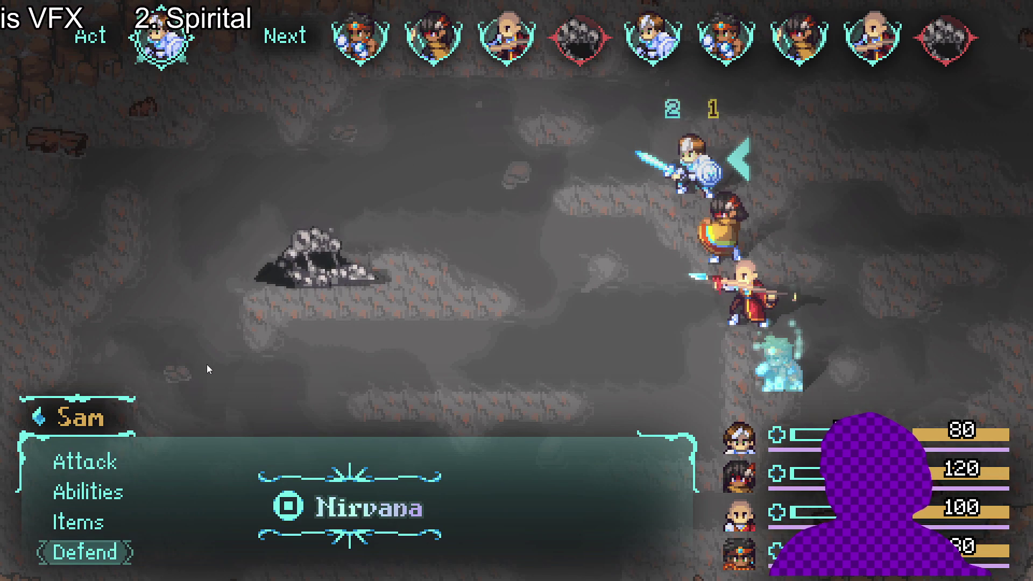
pyautogui.press('Return')
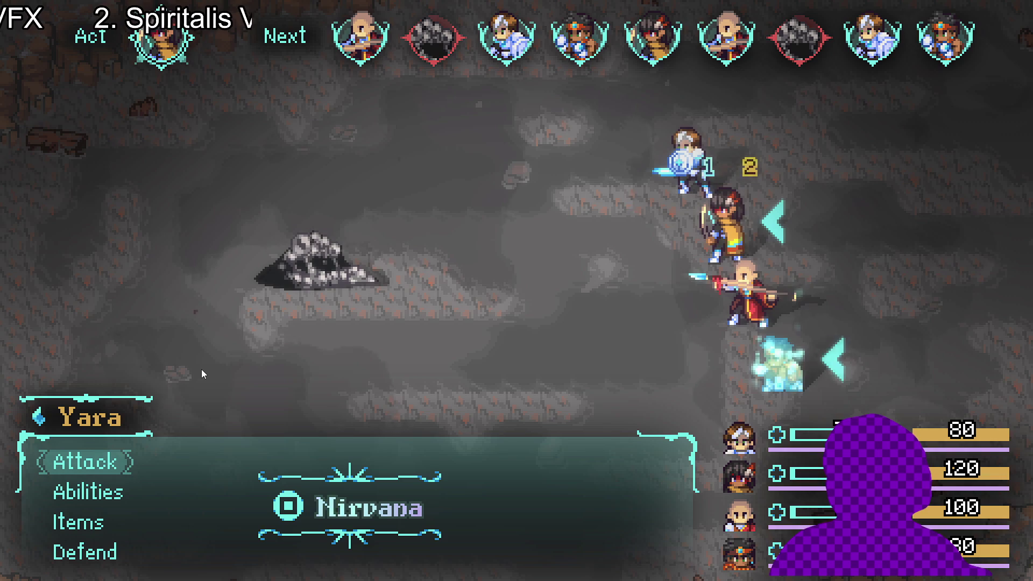
pyautogui.press('Up')
pyautogui.press('Return')
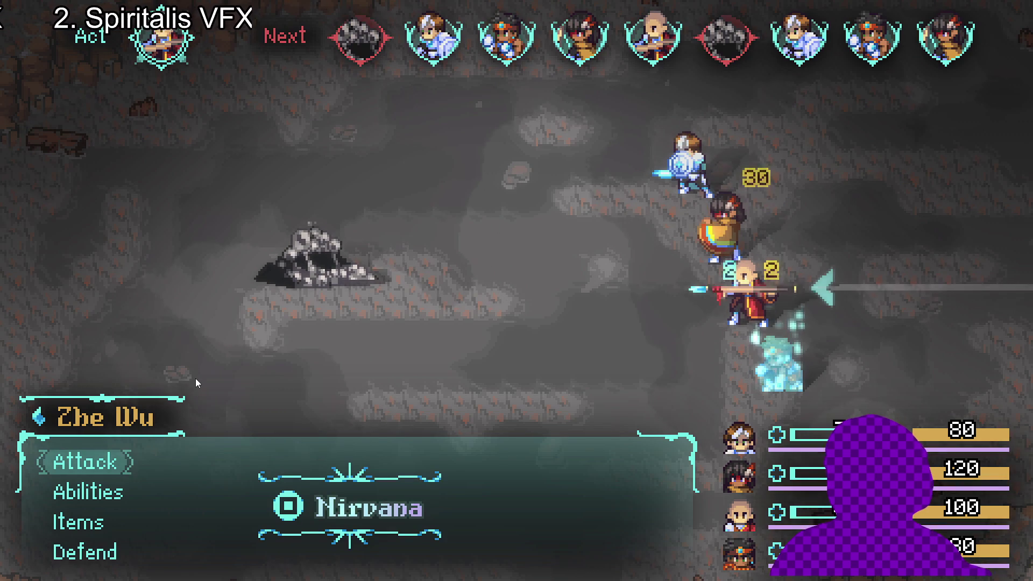
pyautogui.press('Up')
pyautogui.press('Return')
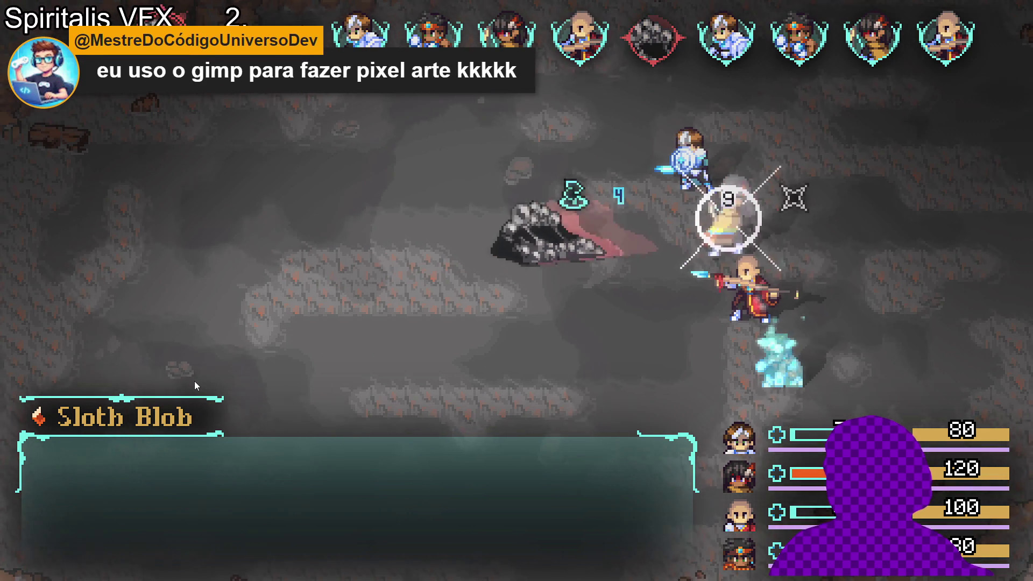
pyautogui.press('Up')
pyautogui.press('Return')
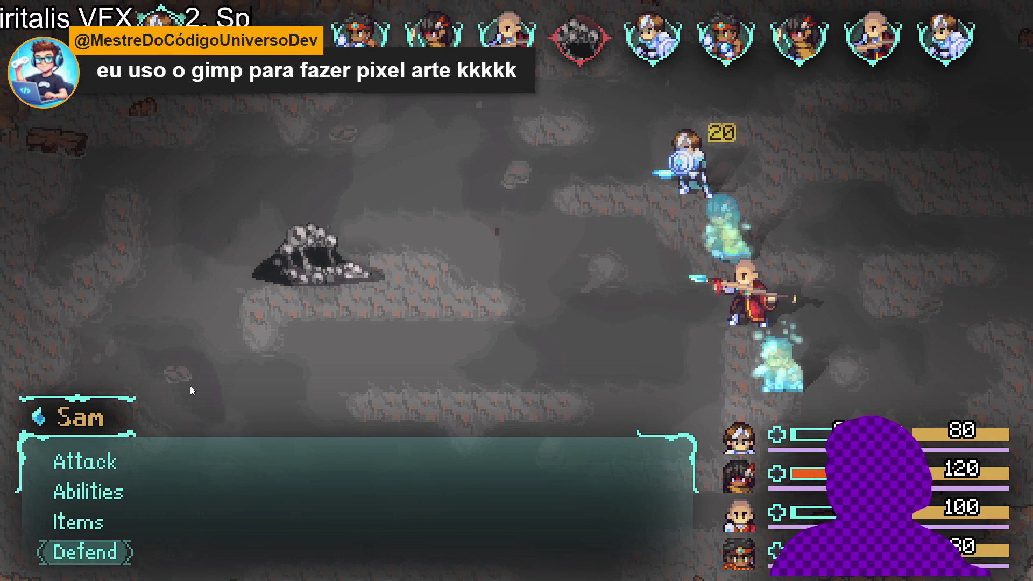
# Keep Zhe Wu and Sam defending and answer the timing prompt with Space.
pyautogui.press('Up')
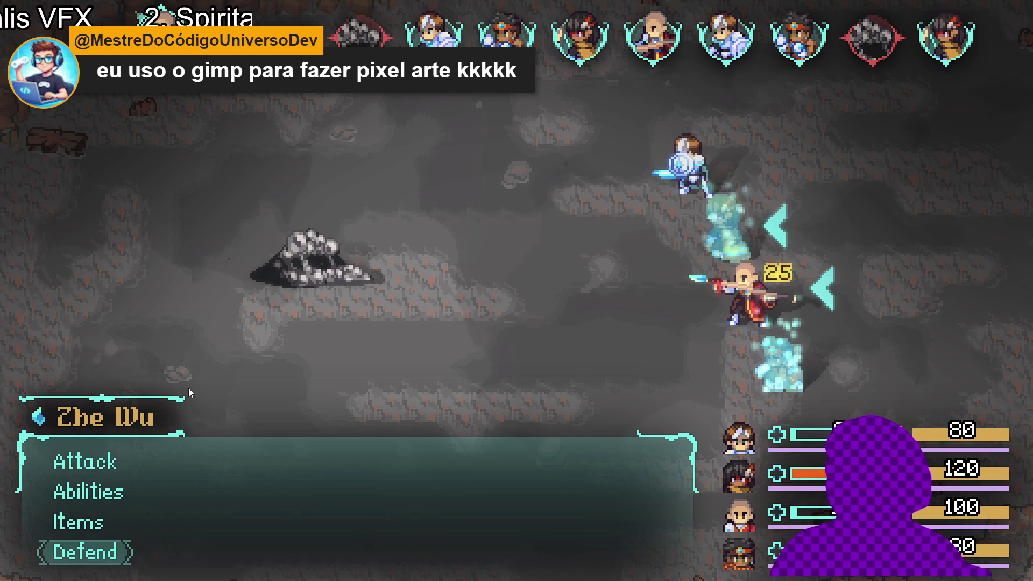
pyautogui.press('Return')
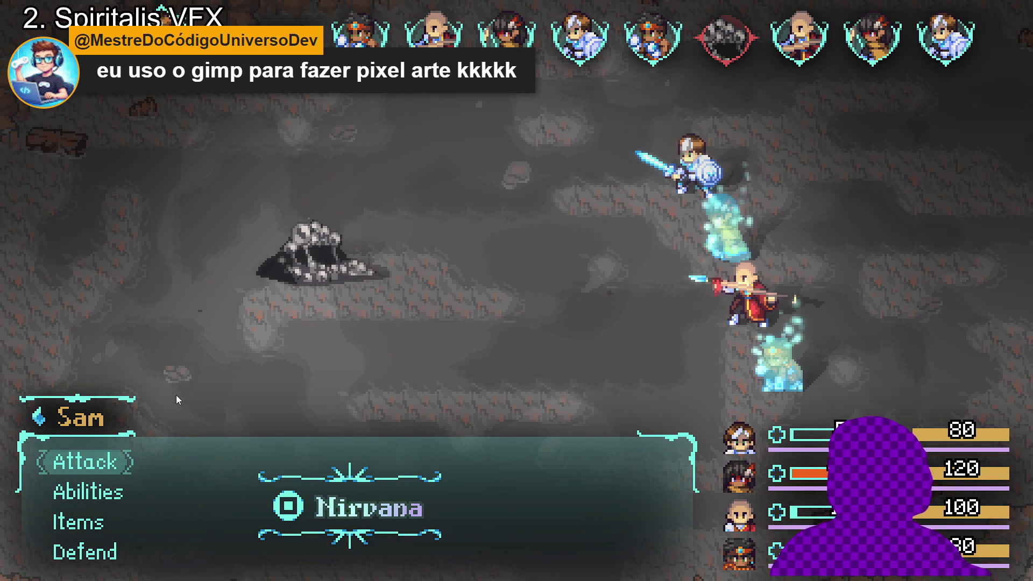
pyautogui.press('Up')
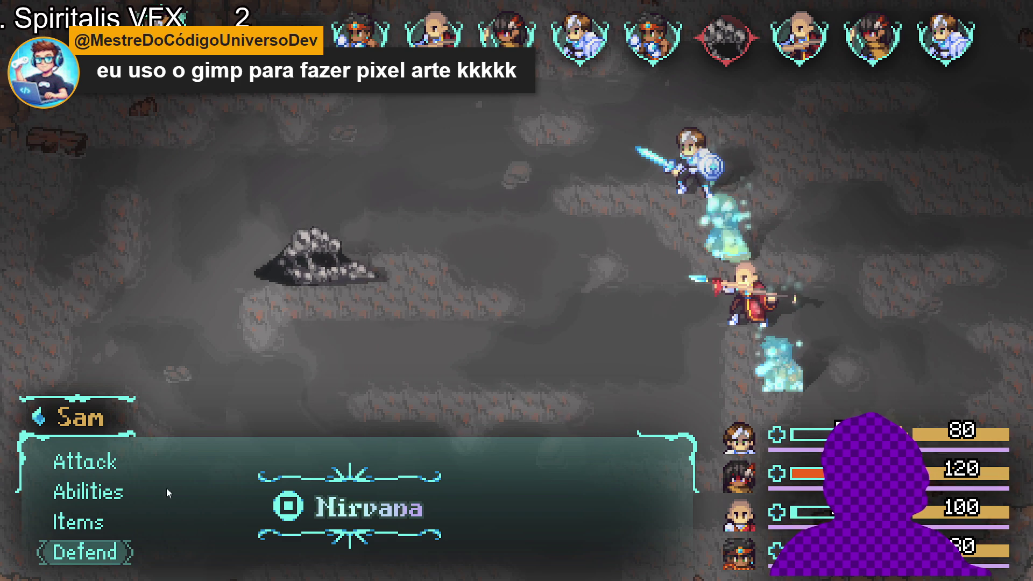
pyautogui.press('Return')
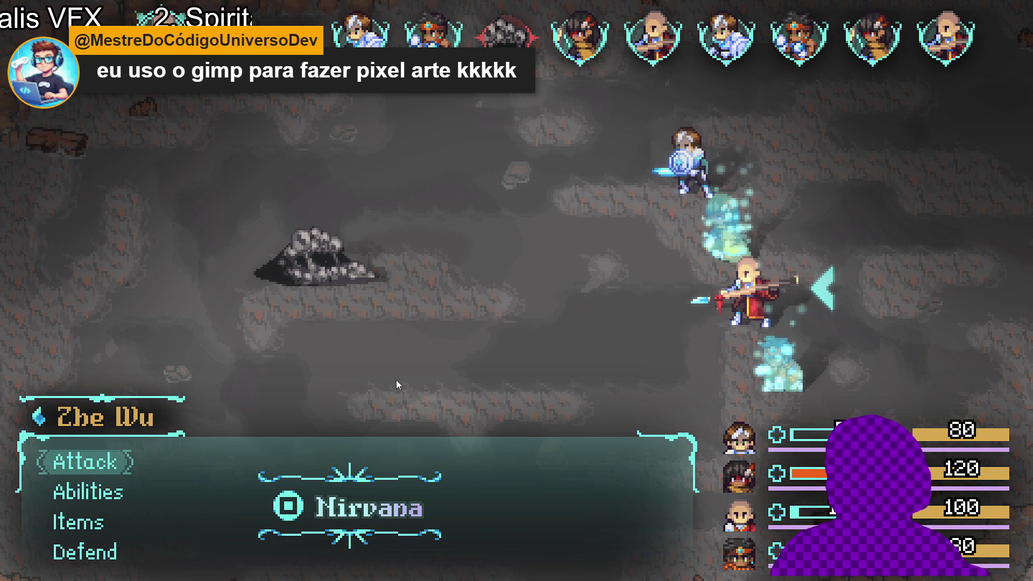
pyautogui.press('Up')
pyautogui.press('Return')
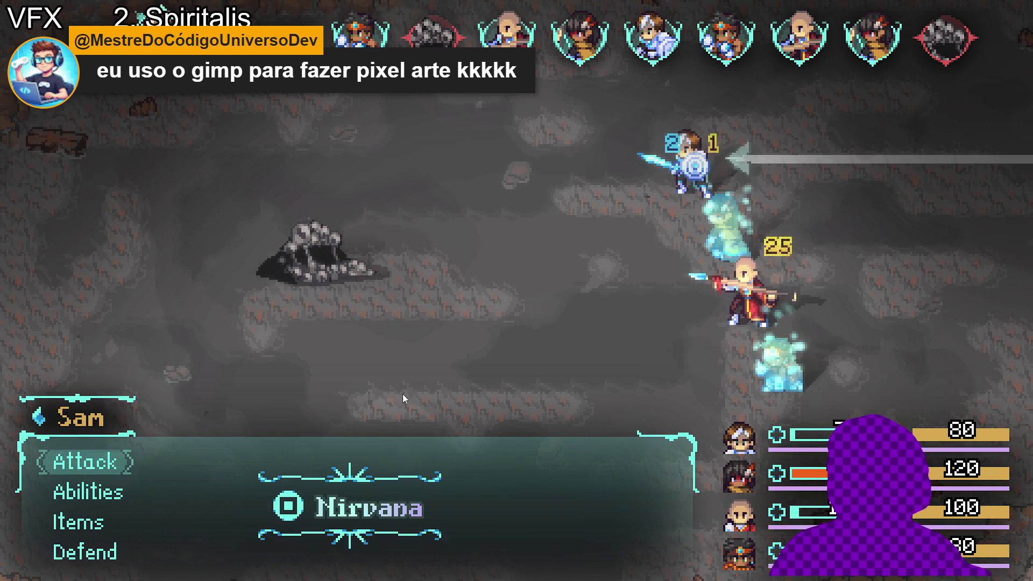
pyautogui.press('Up')
pyautogui.press('Return')
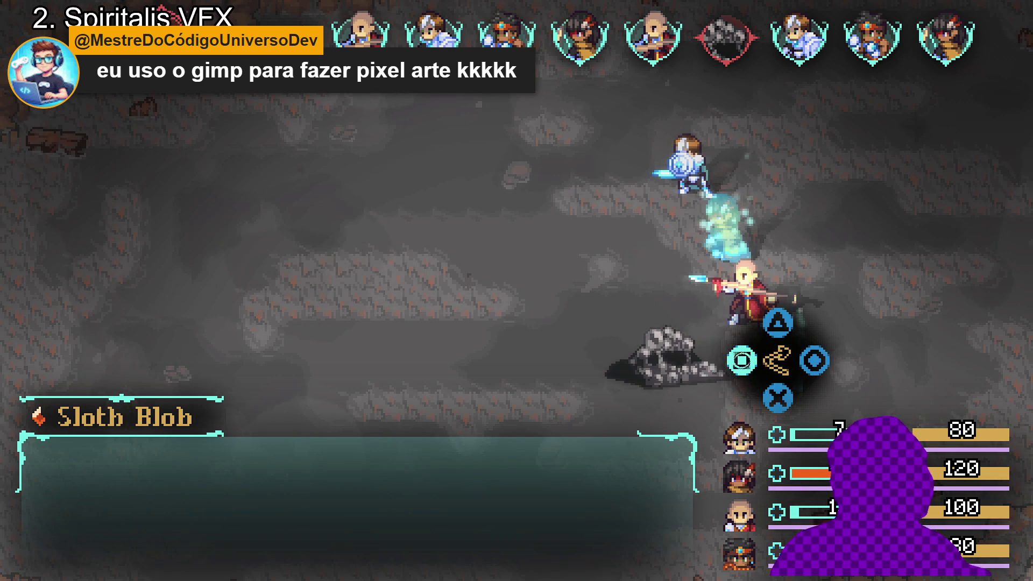
pyautogui.press('space')
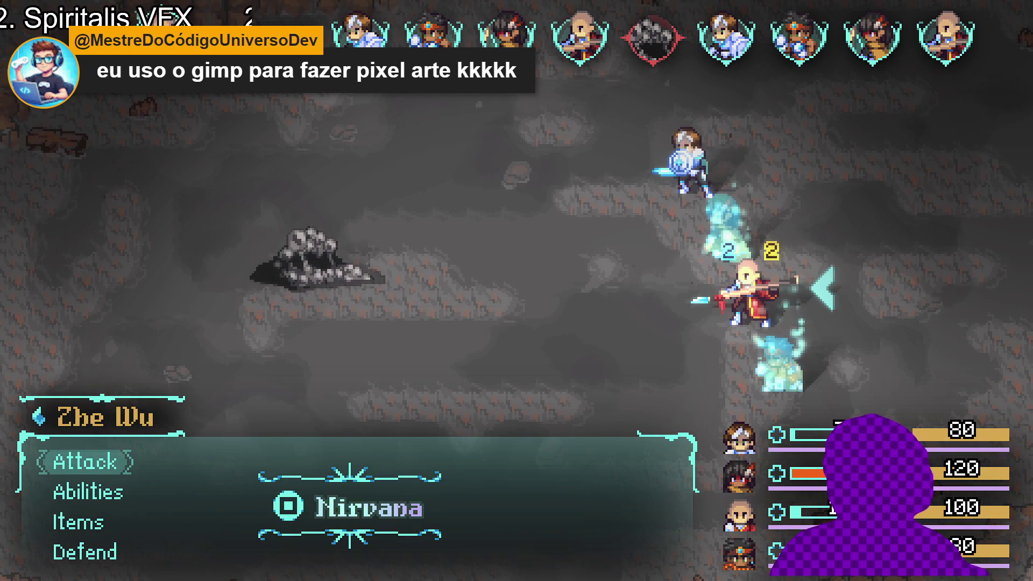
pyautogui.press('Up')
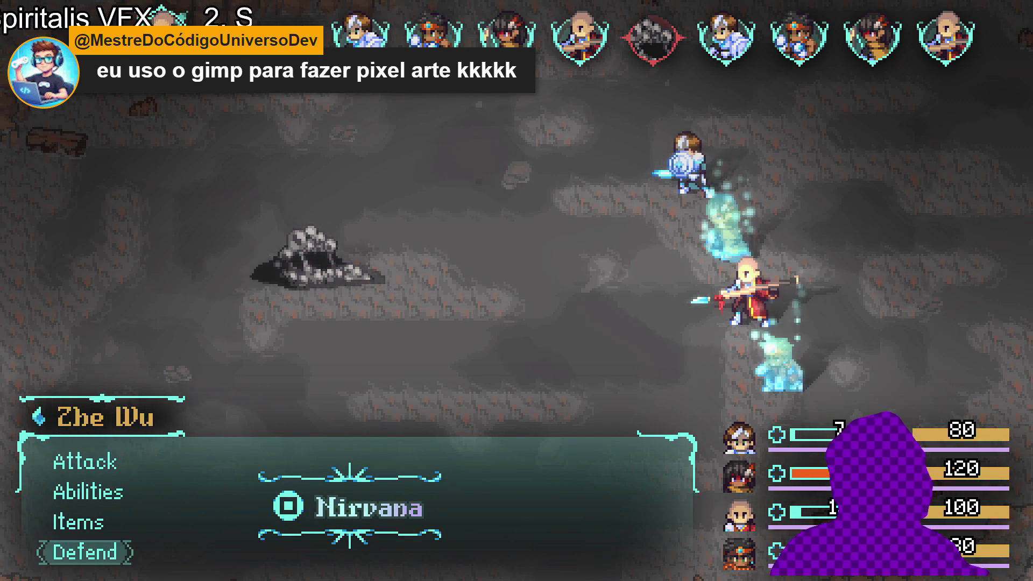
pyautogui.press('space')
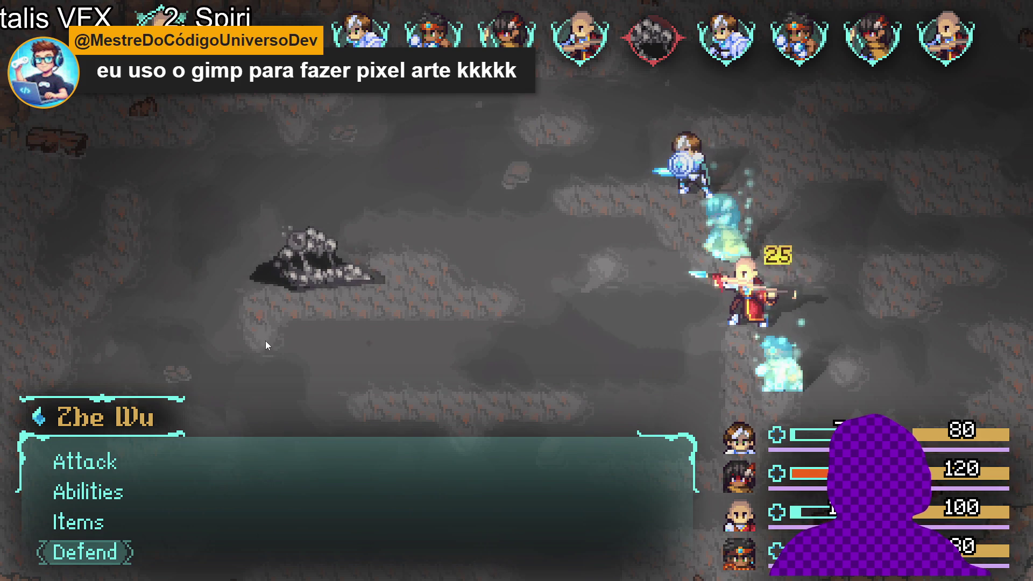
# Cast Converging light with Sam from the abilities list.
pyautogui.press('Up')
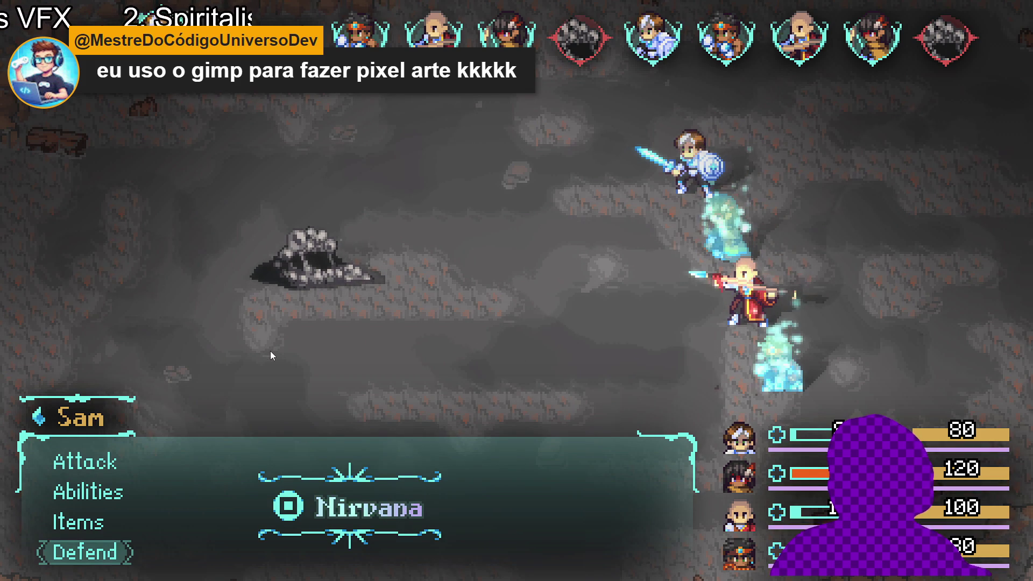
pyautogui.press('Up')
pyautogui.press('Up')
pyautogui.press('space')
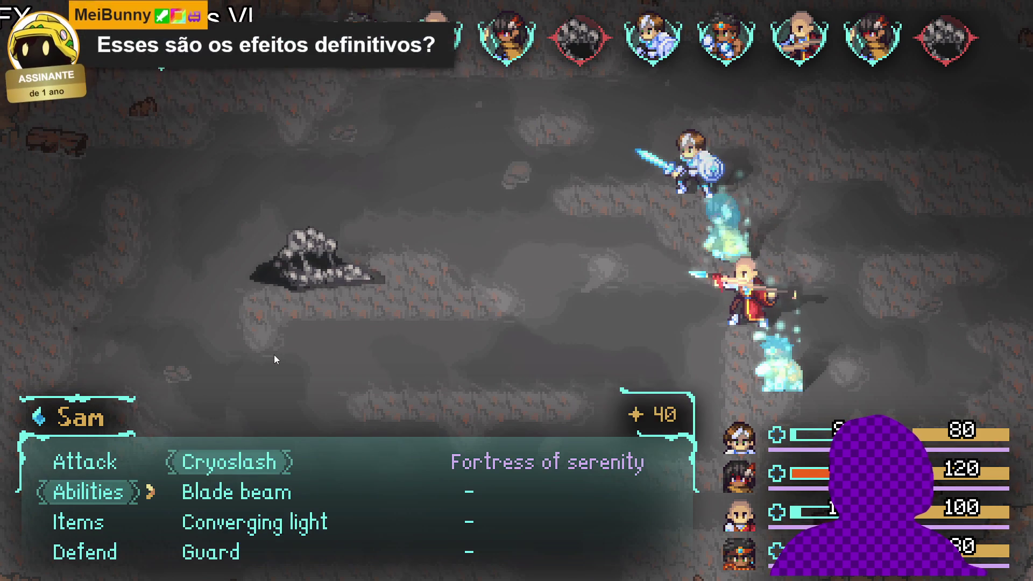
pyautogui.press('Down')
pyautogui.press('Down')
pyautogui.press('space')
pyautogui.press('space')
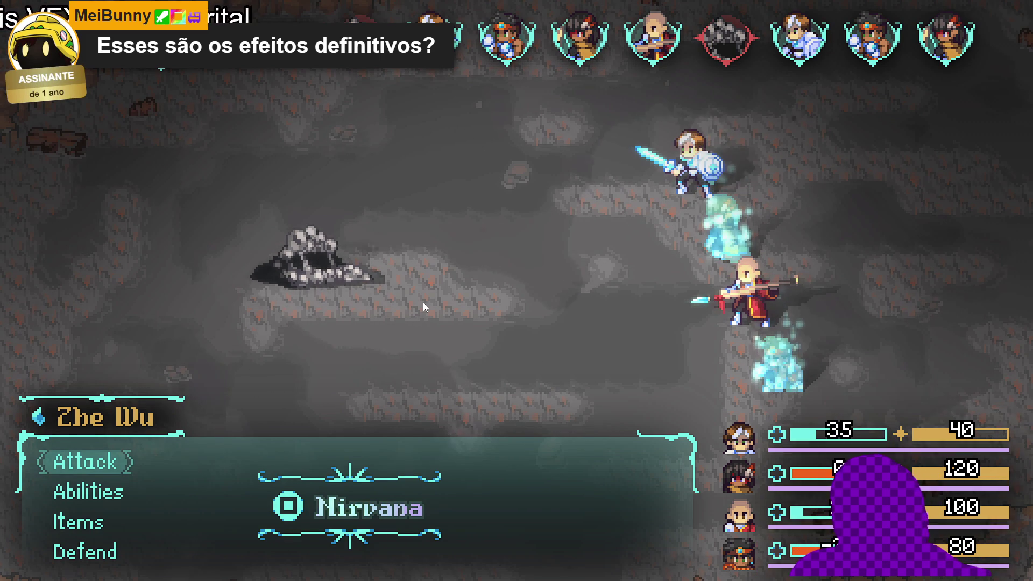
# Have Zhe Wu defend, then cast Sam's Blade beam on the knight.
pyautogui.press('Up')
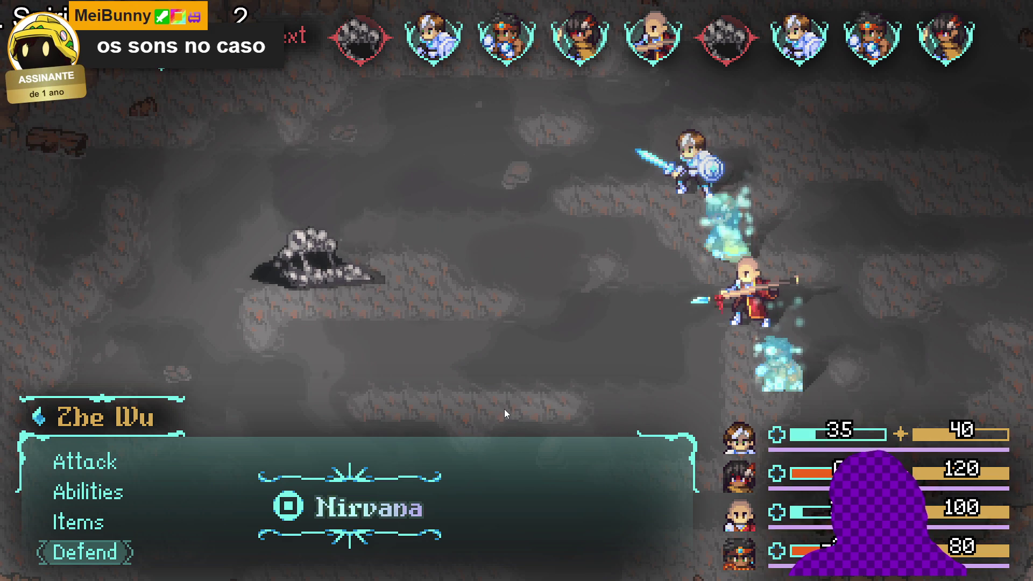
pyautogui.press('Return')
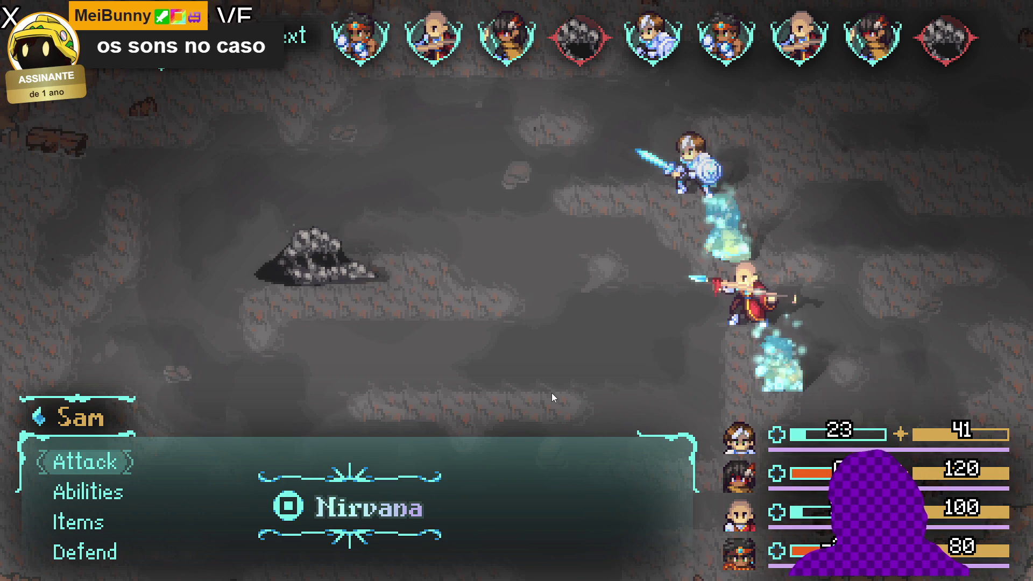
pyautogui.press('Up')
pyautogui.press('Up')
pyautogui.press('Up')
pyautogui.press('Return')
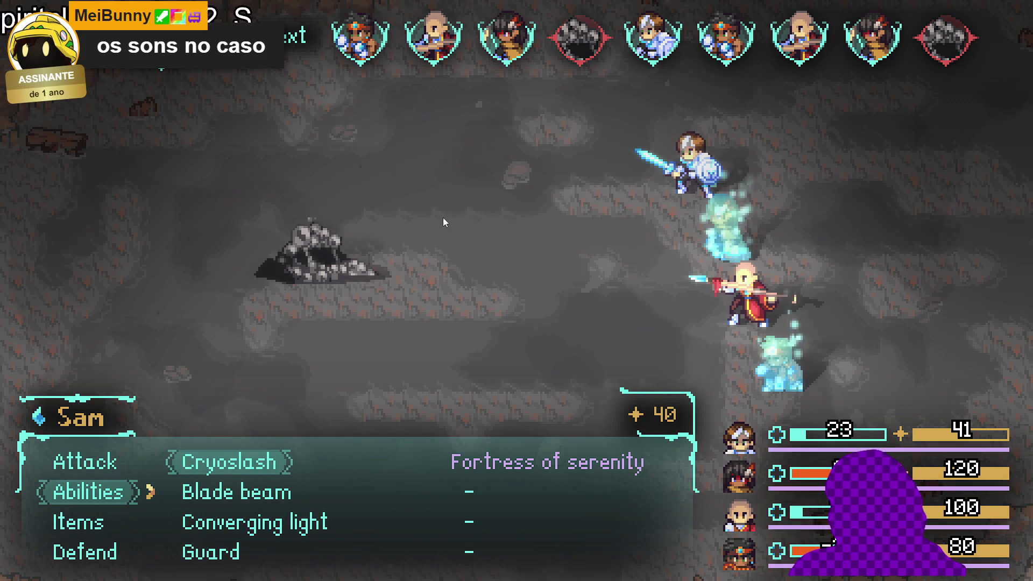
pyautogui.press('Up')
pyautogui.press('Up')
pyautogui.press('Up')
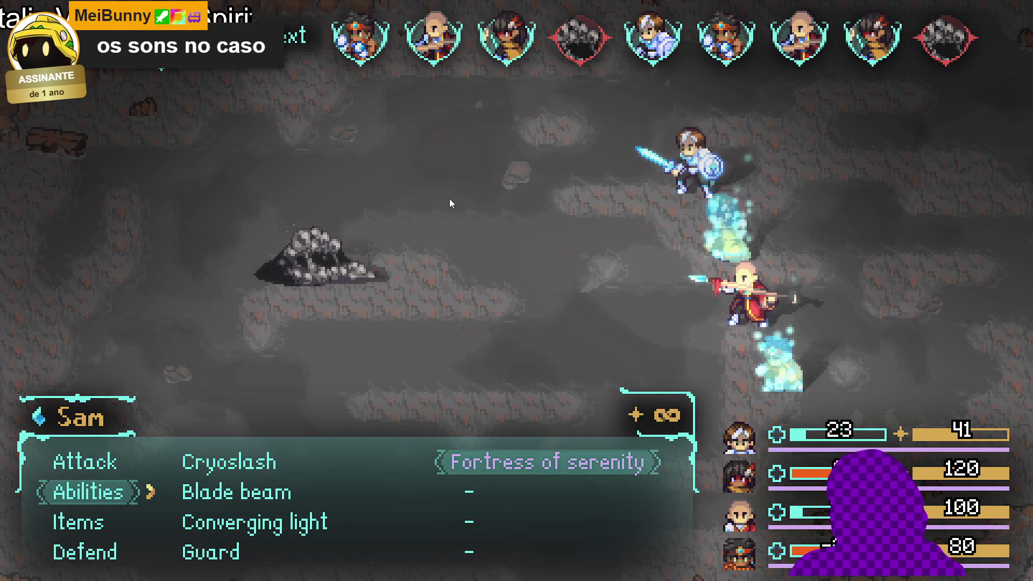
pyautogui.press('Left')
pyautogui.press('Down')
pyautogui.press('Return')
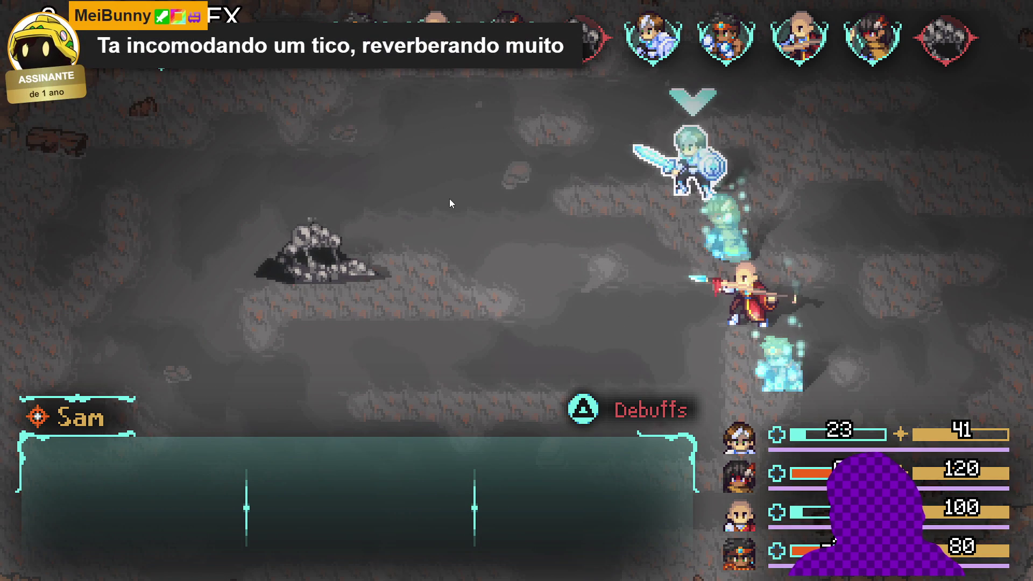
pyautogui.press('Return')
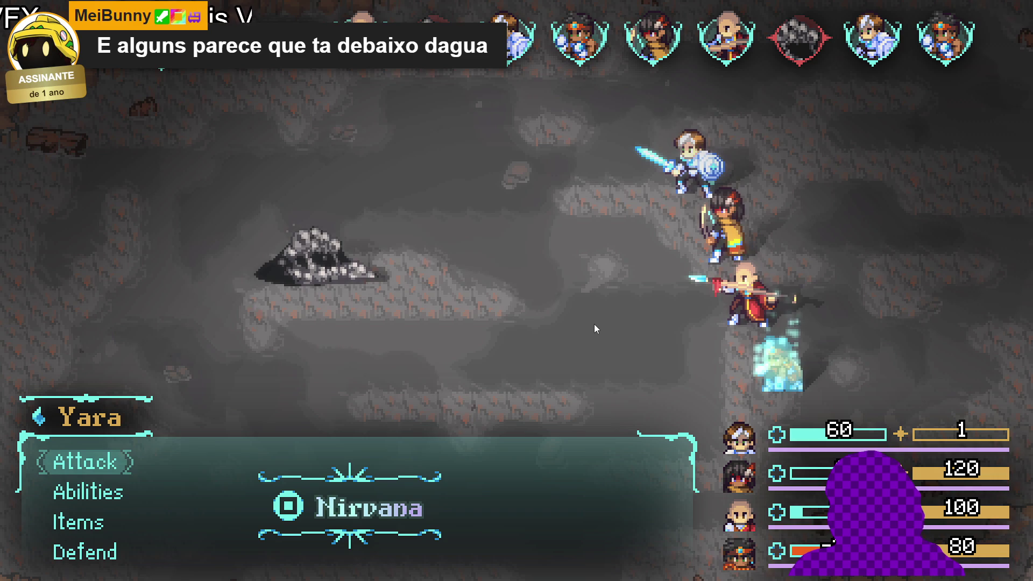
# Have Yara defend, then look through Zhe Wu's commands and ability list.
pyautogui.press('Up')
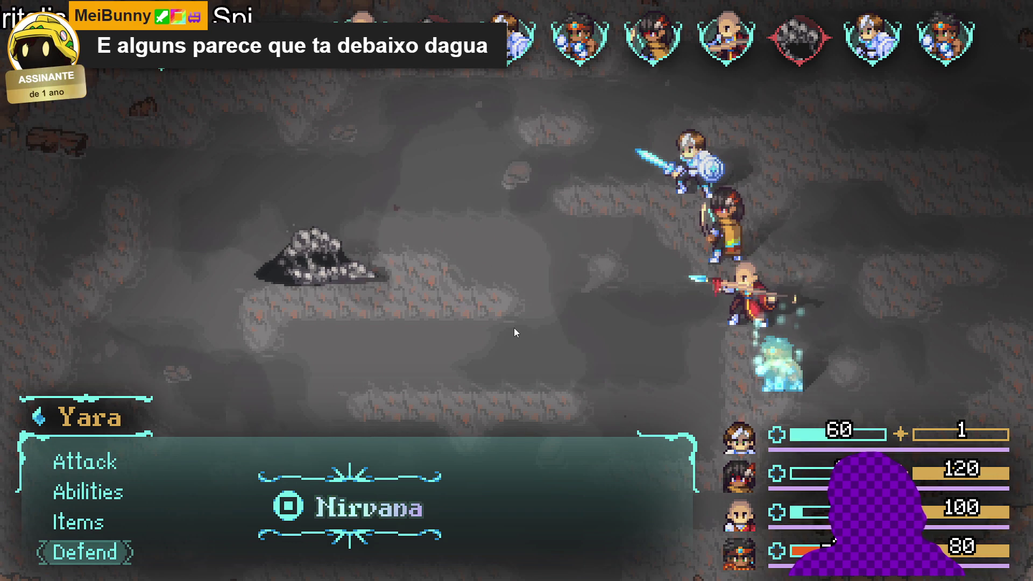
pyautogui.press('Return')
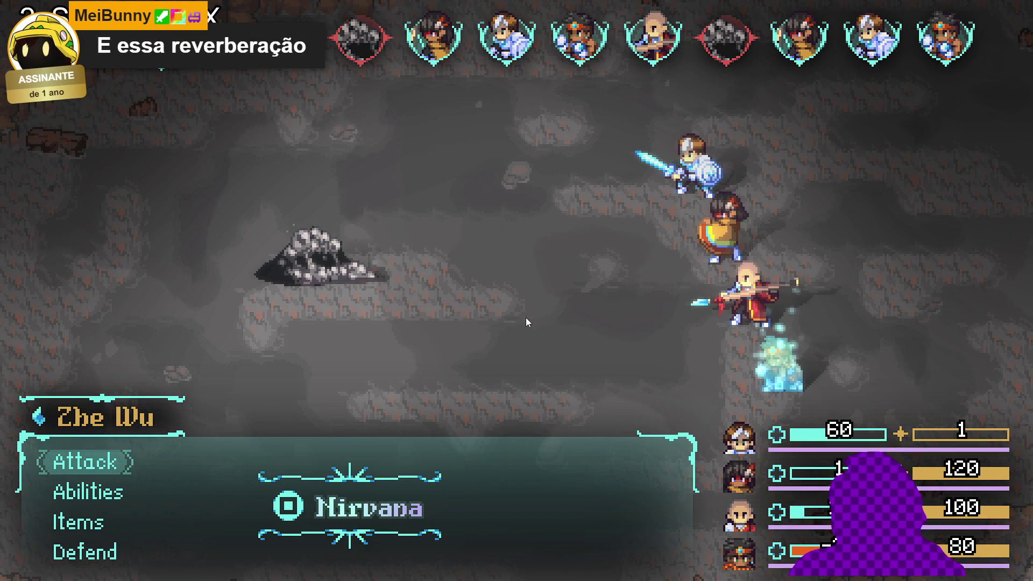
pyautogui.press('Up')
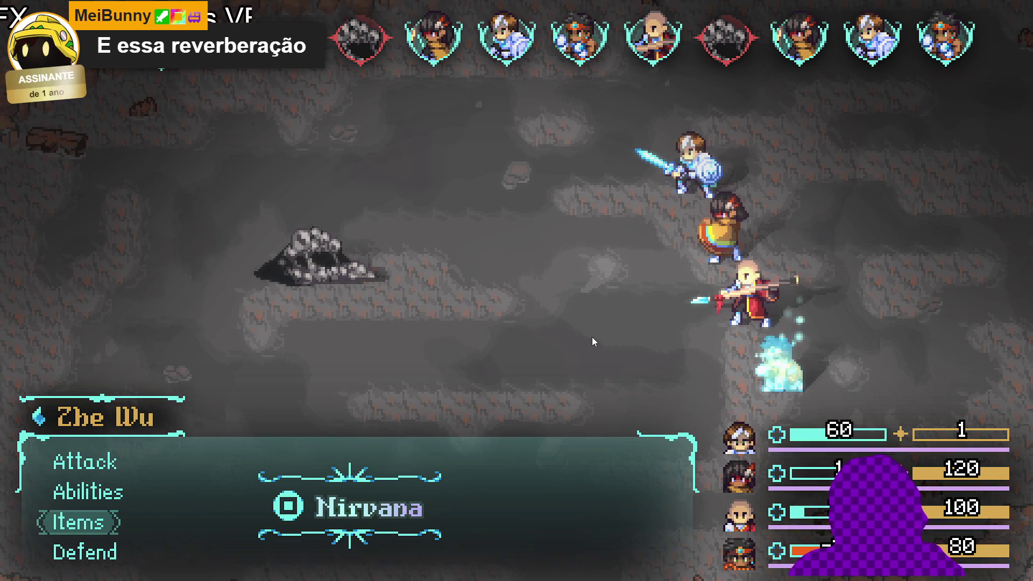
pyautogui.press('Up')
pyautogui.press('Down')
pyautogui.press('Up')
pyautogui.press('Up')
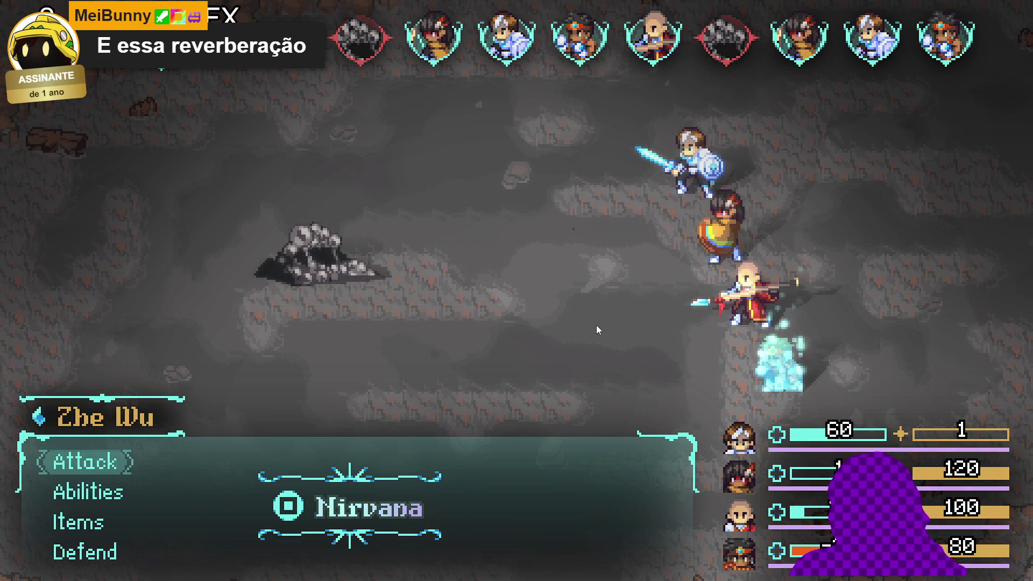
pyautogui.press('Down')
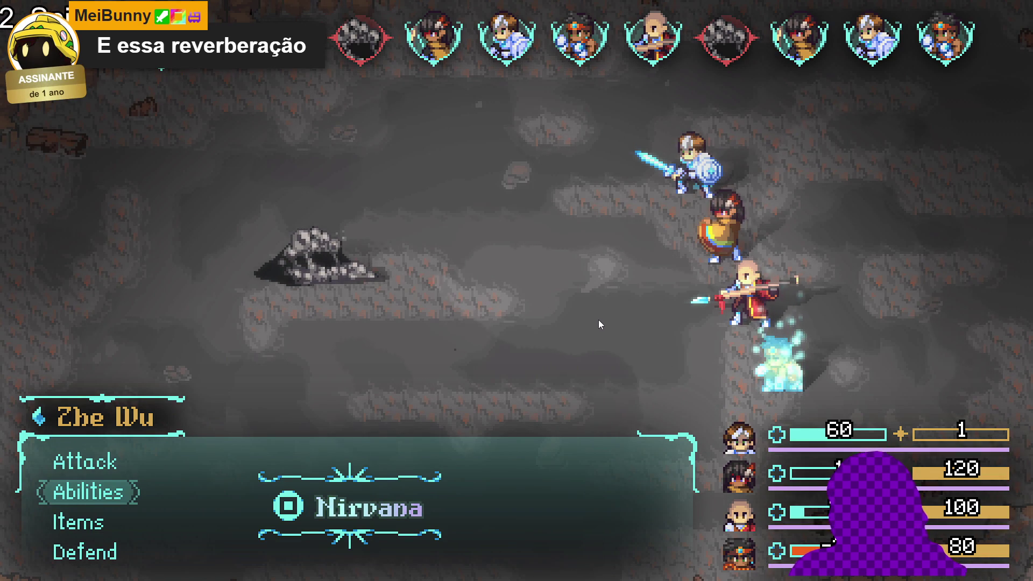
pyautogui.press('Up')
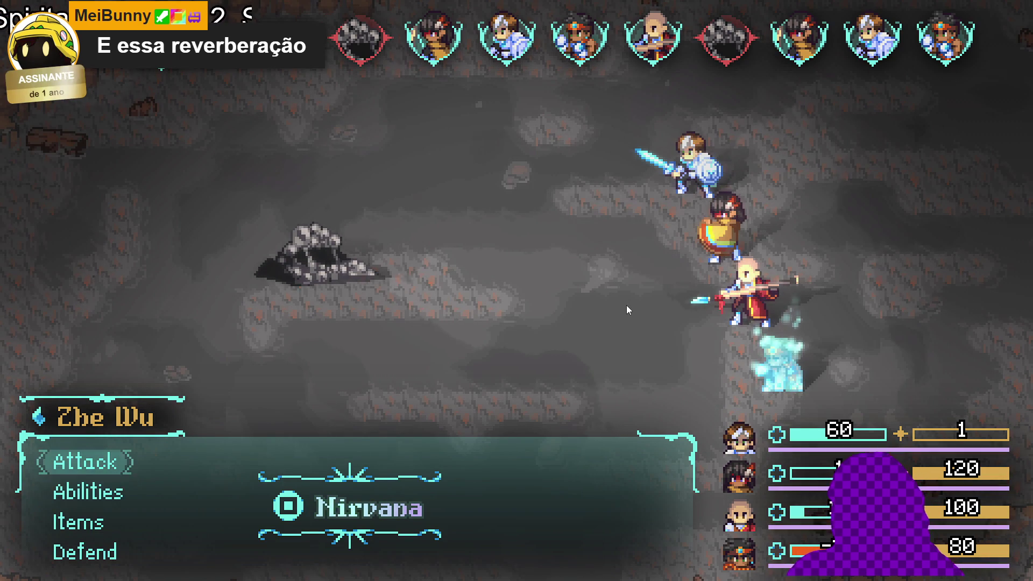
pyautogui.press('Down')
pyautogui.press('Down')
pyautogui.press('Up')
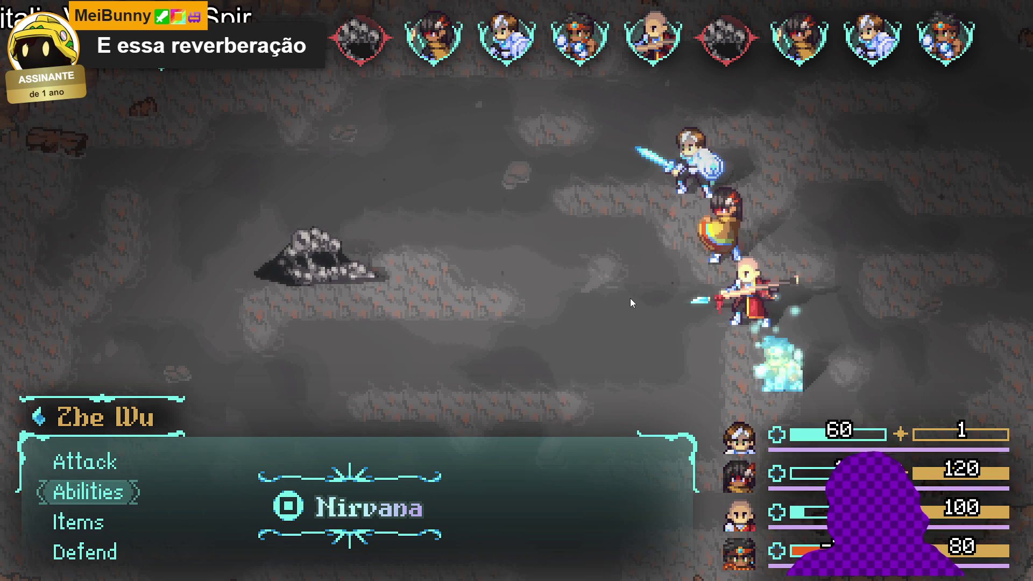
# Choose and confirm Defend for Zhe Wu's command.
pyautogui.press('Down')
pyautogui.press('Up')
pyautogui.press('Return')
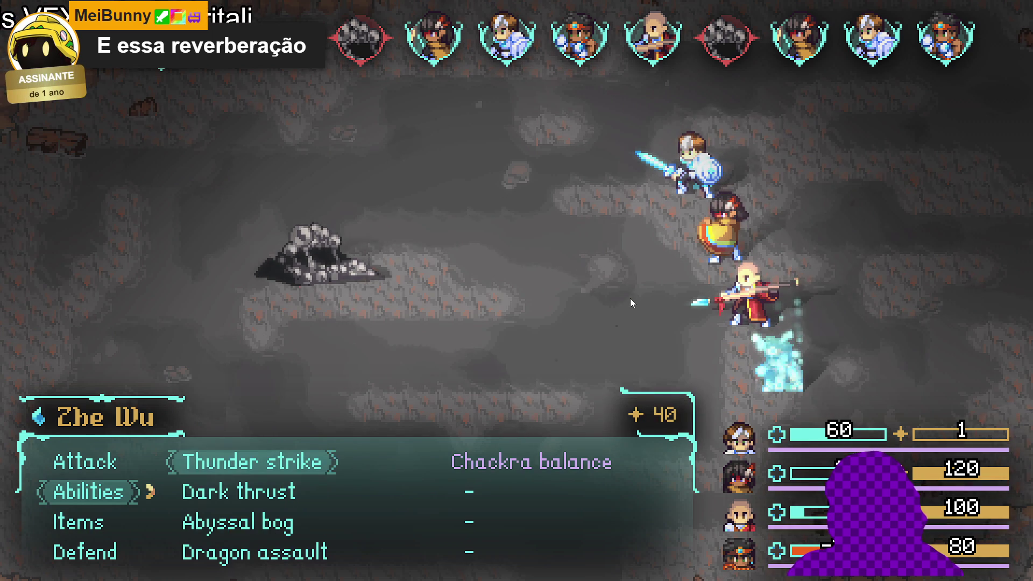
pyautogui.press('Escape')
pyautogui.press('Down')
pyautogui.press('Down')
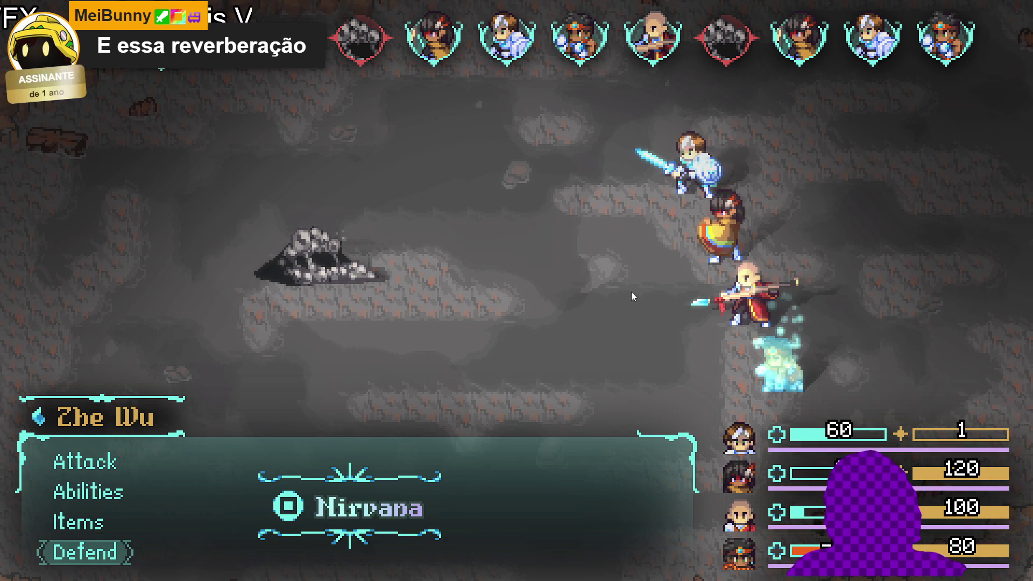
pyautogui.press('Up')
pyautogui.press('Up')
pyautogui.press('Up')
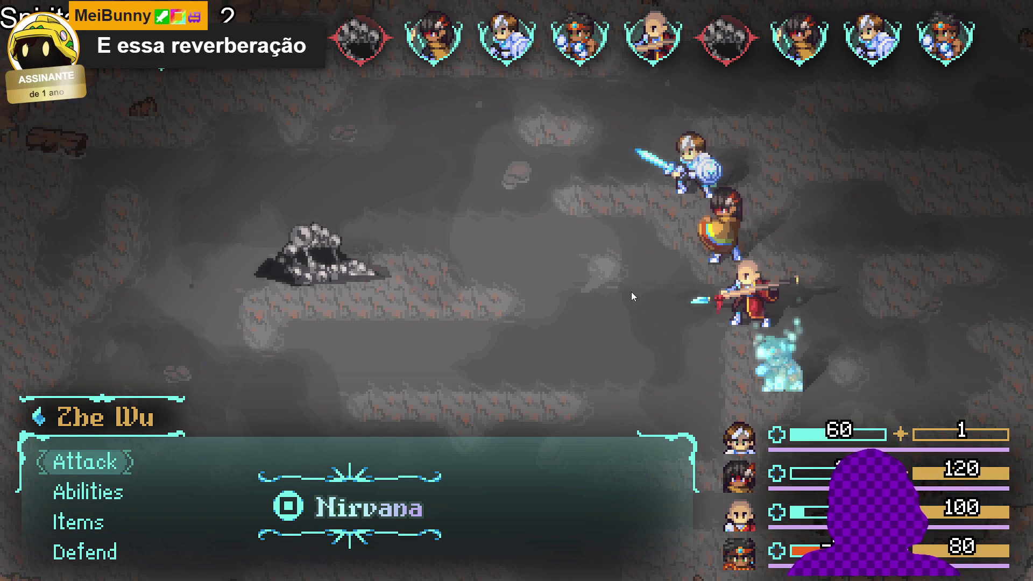
pyautogui.press('Down')
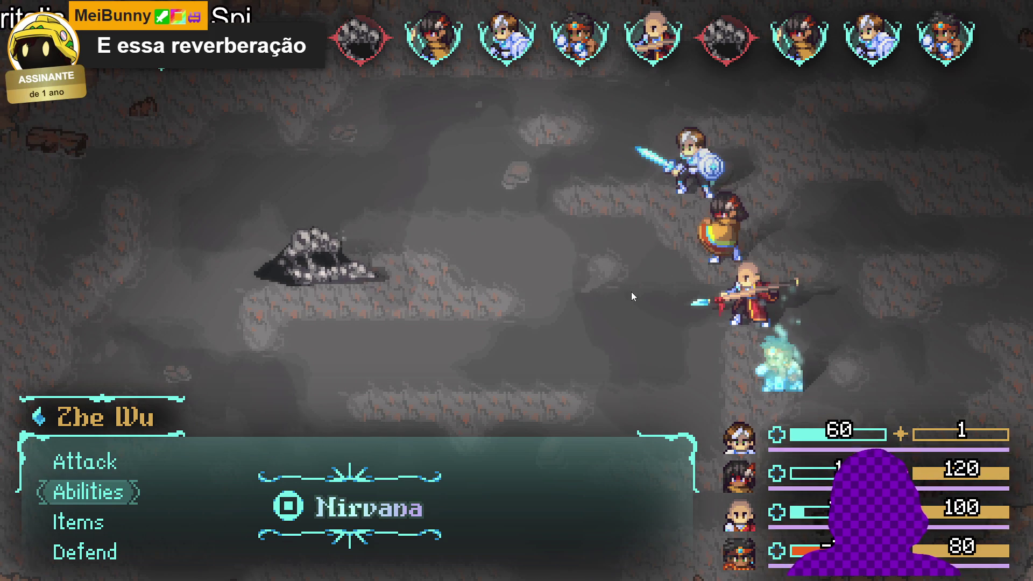
pyautogui.press('Down')
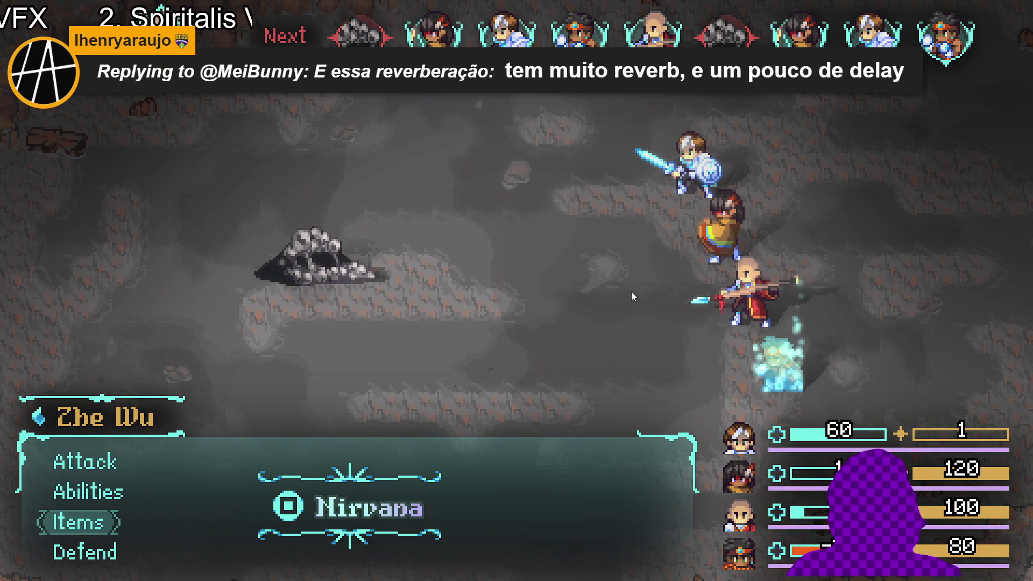
pyautogui.press('Down')
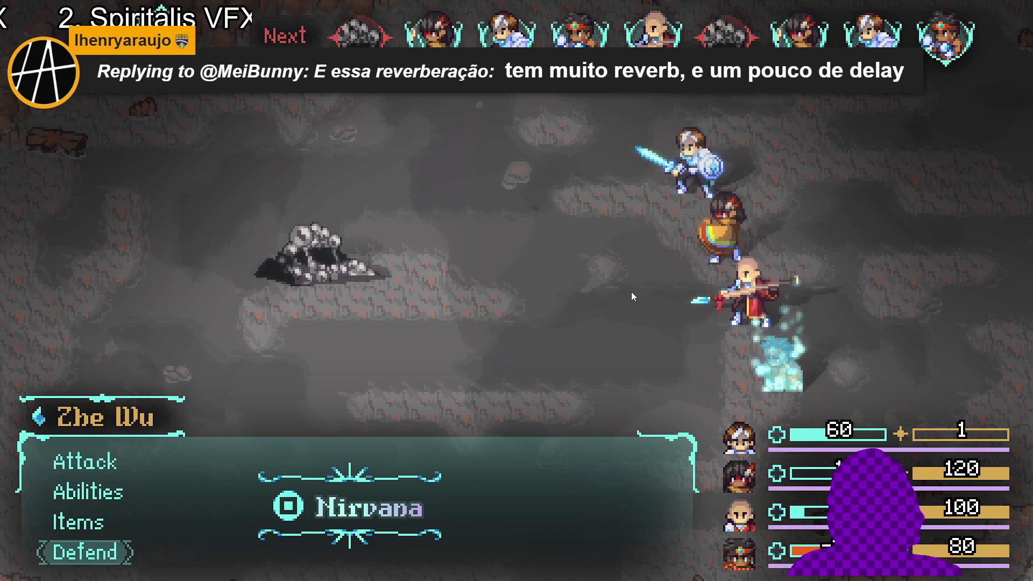
pyautogui.press('Up')
pyautogui.press('Up')
pyautogui.press('Up')
pyautogui.press('Down')
pyautogui.press('Up')
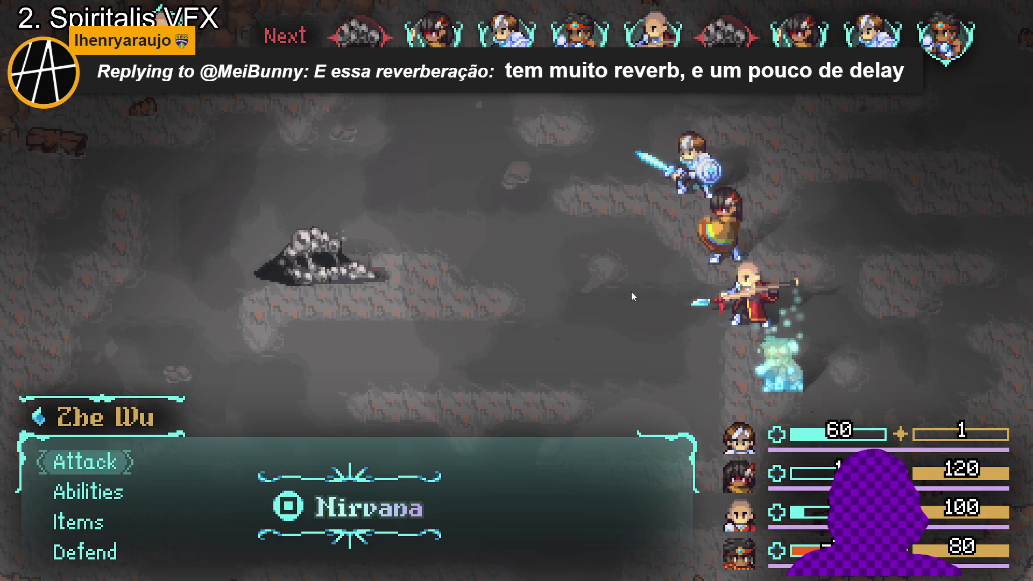
pyautogui.press('Down')
pyautogui.press('Up')
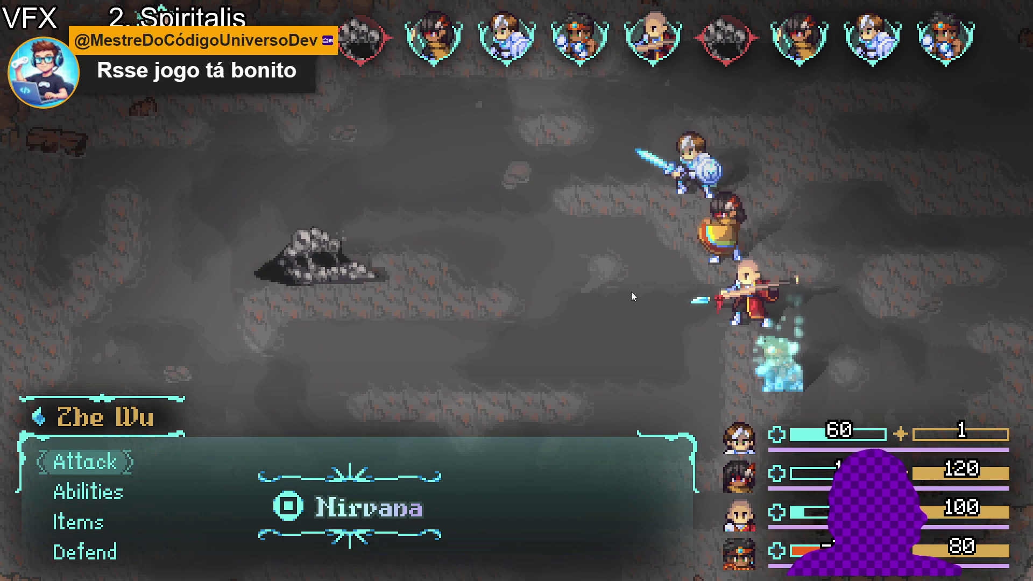
pyautogui.press('Down')
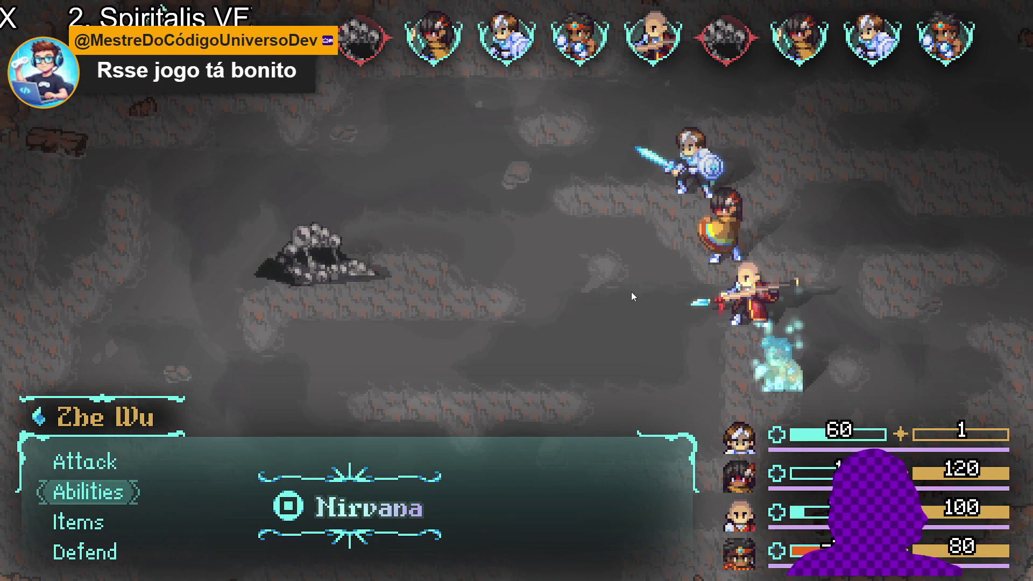
pyautogui.press('Down')
pyautogui.press('Down')
pyautogui.press('Return')
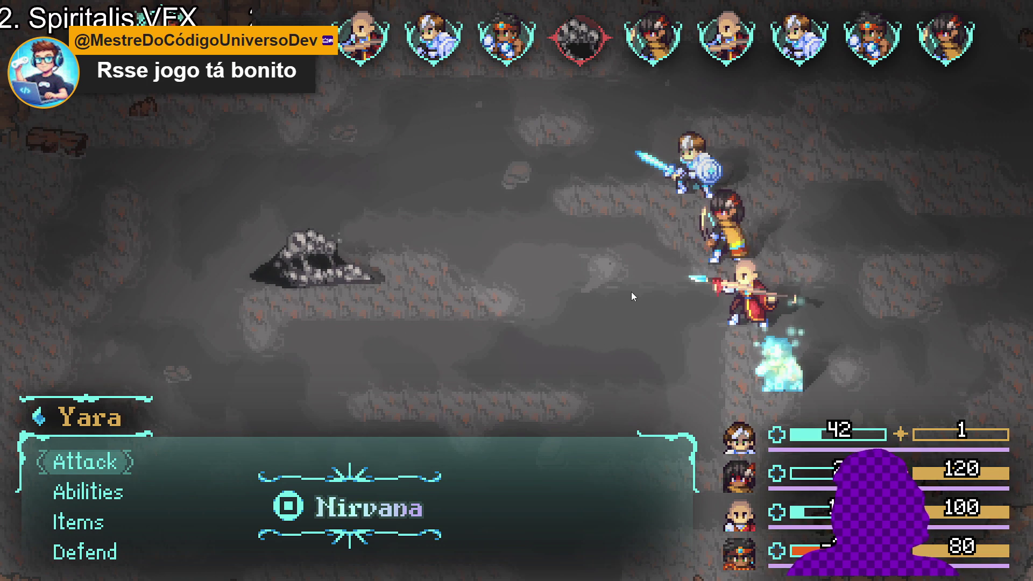
# Have Yara, Zhe Wu and Sam defend round after round against the Sloth Blob.
pyautogui.press('Up')
pyautogui.press('Return')
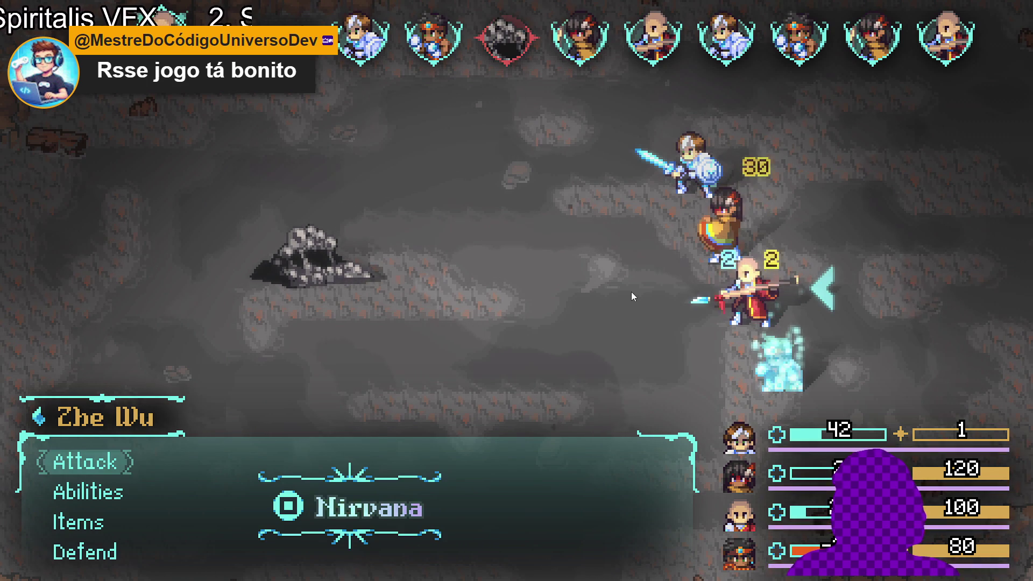
pyautogui.press('Up')
pyautogui.press('Return')
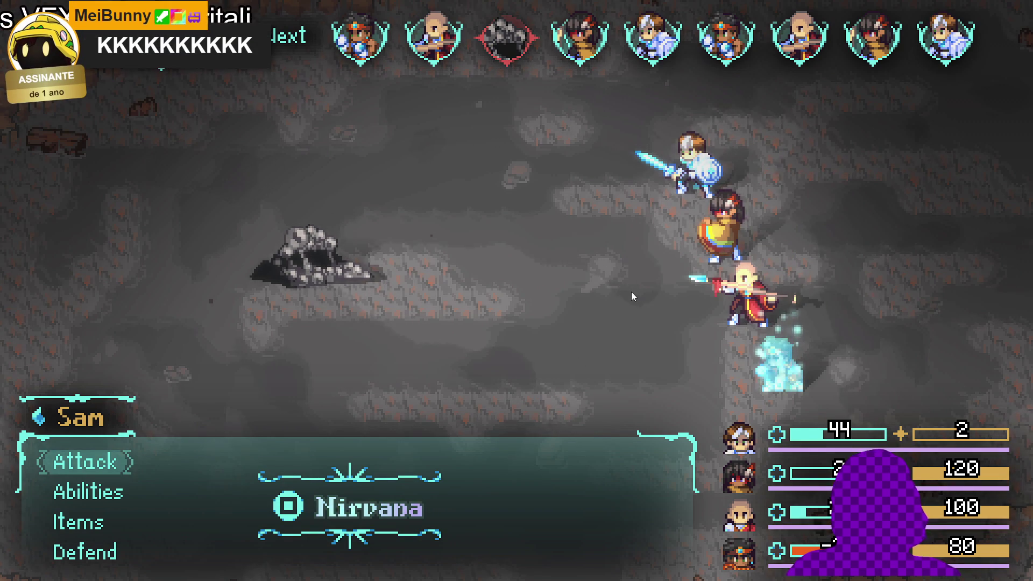
pyautogui.press('Up')
pyautogui.press('Return')
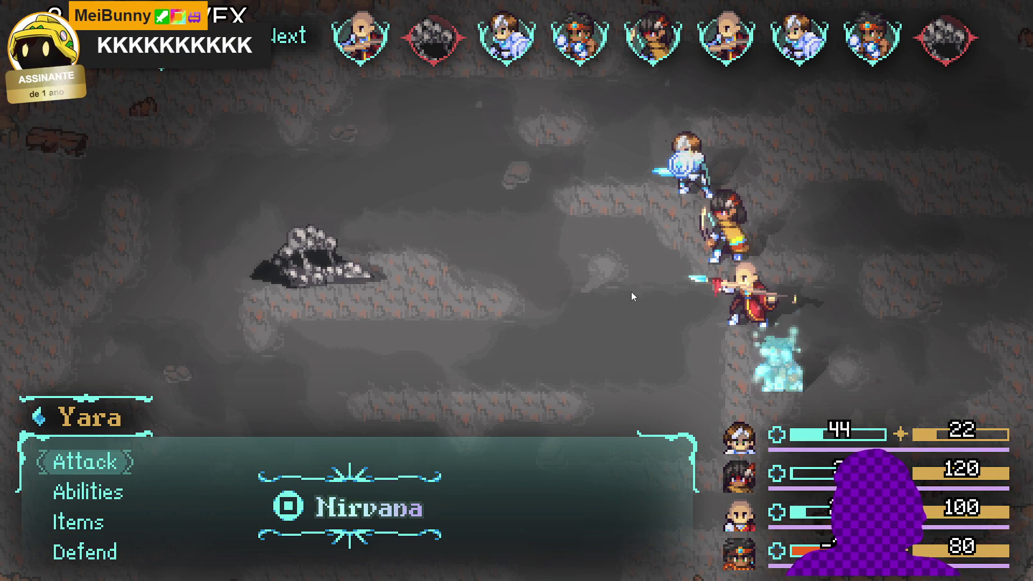
pyautogui.press('Up')
pyautogui.press('Return')
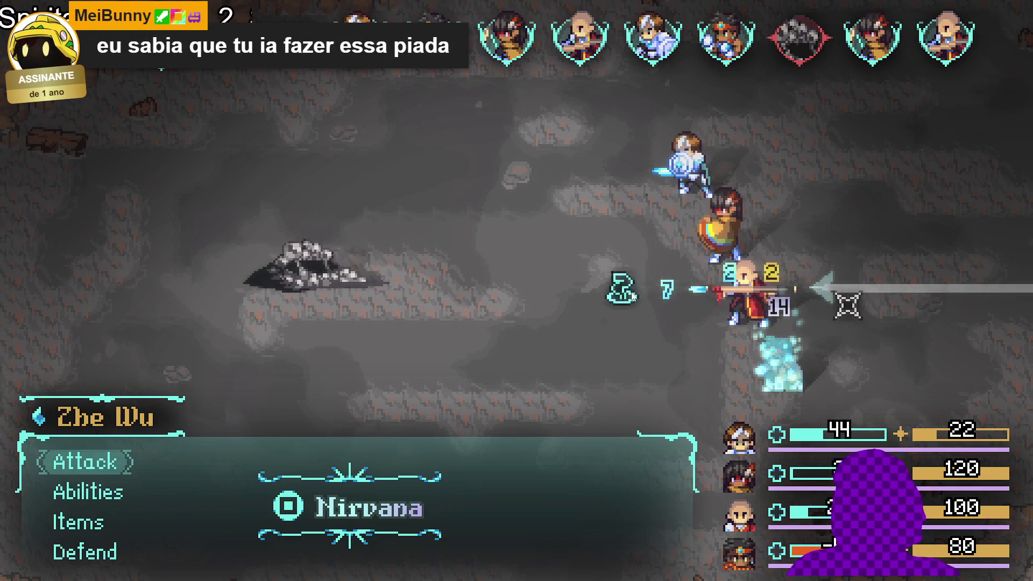
pyautogui.press('Up')
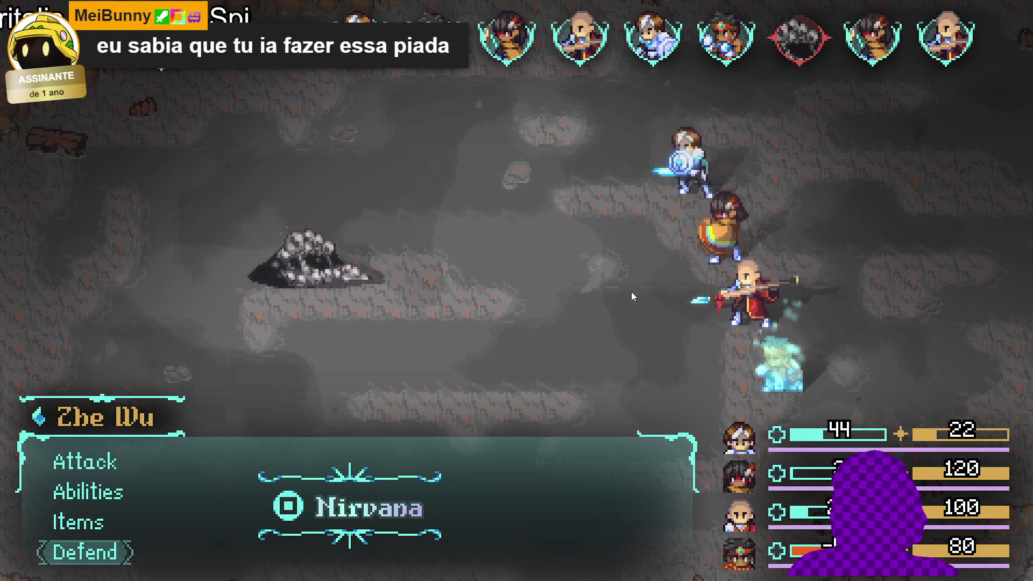
pyautogui.press('Return')
pyautogui.press('Return')
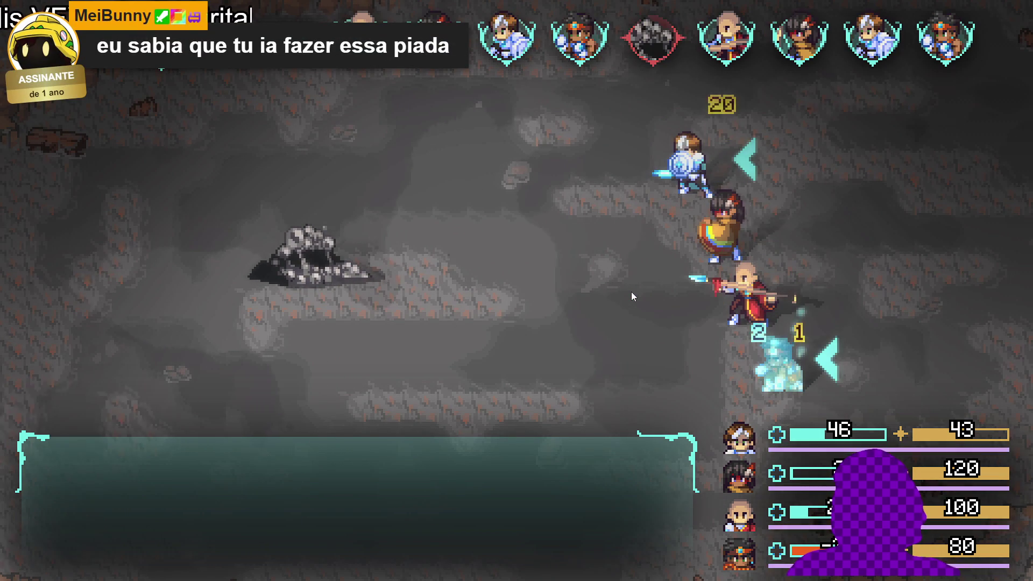
pyautogui.press('Up')
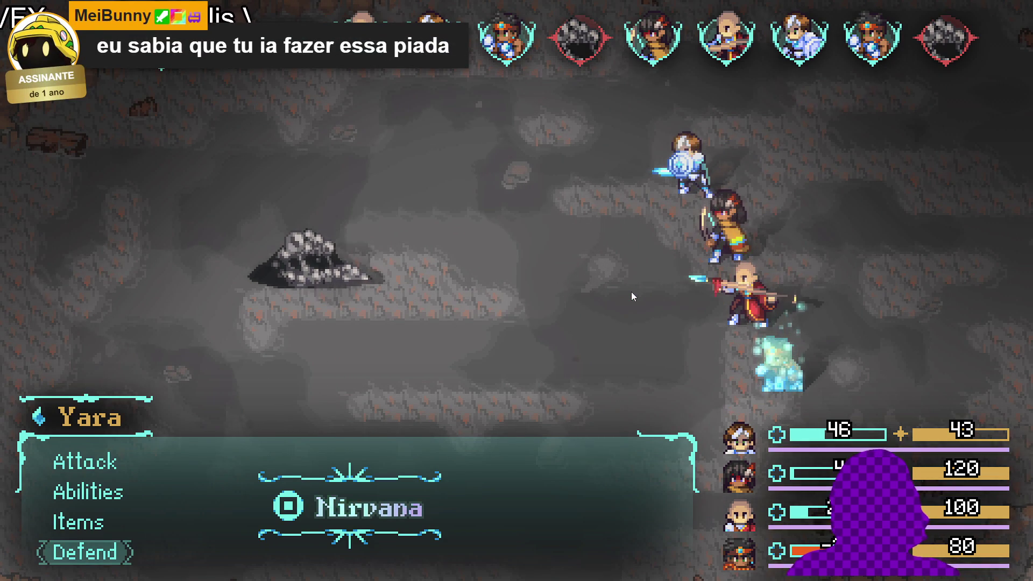
pyautogui.press('Return')
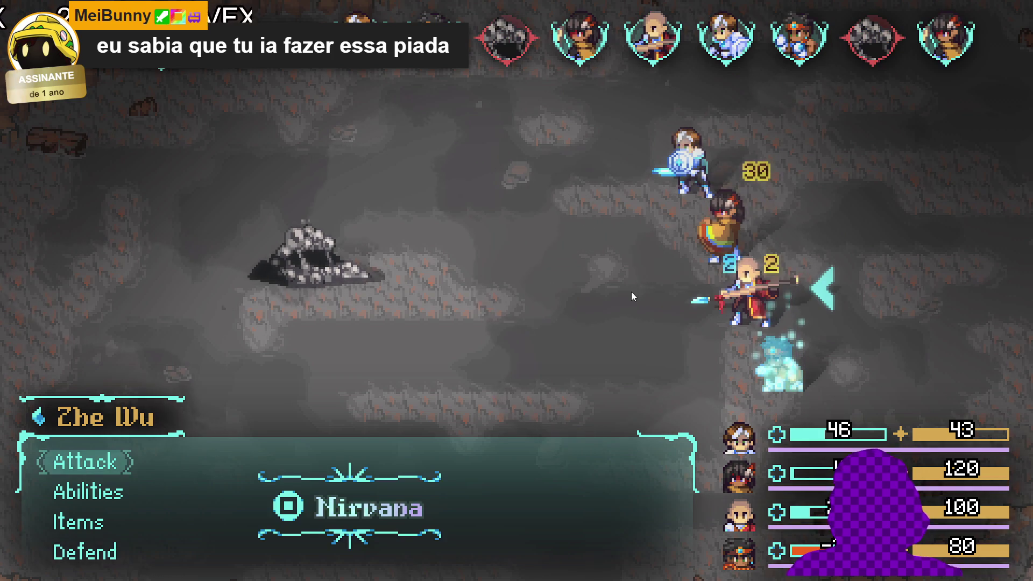
pyautogui.press('Up')
pyautogui.press('Return')
pyautogui.press('Up')
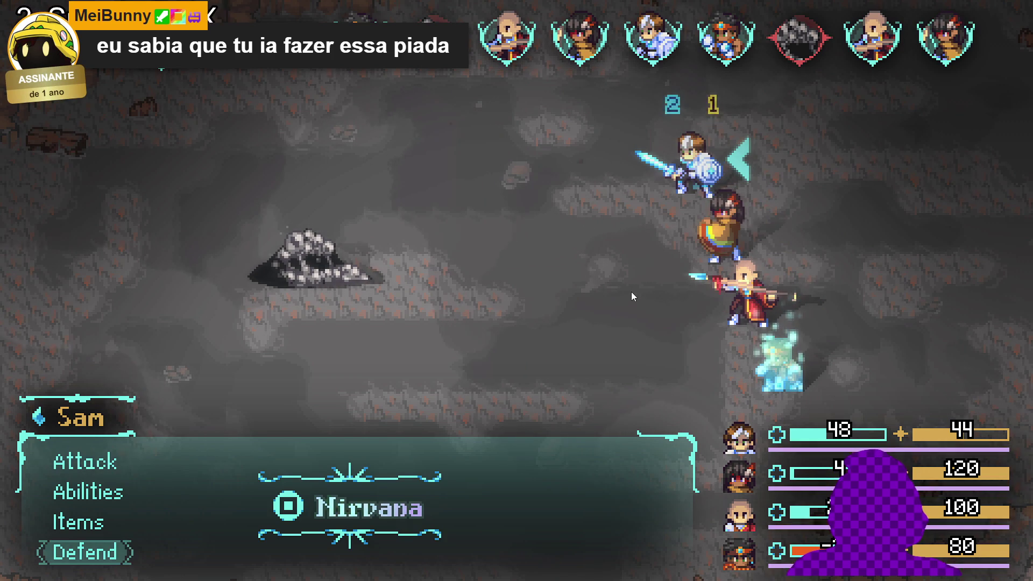
pyautogui.press('Return')
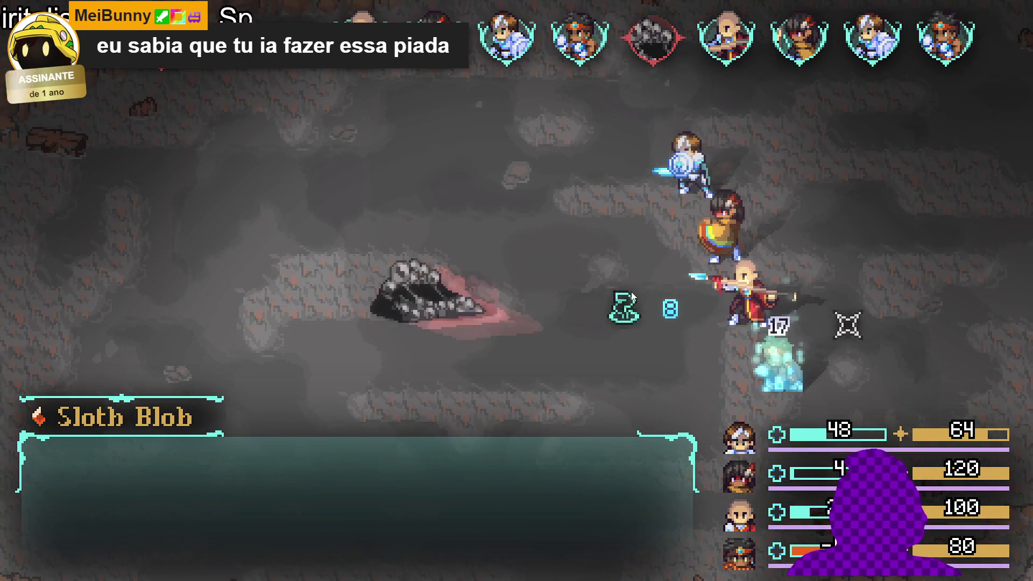
pyautogui.press('Up')
pyautogui.press('Return')
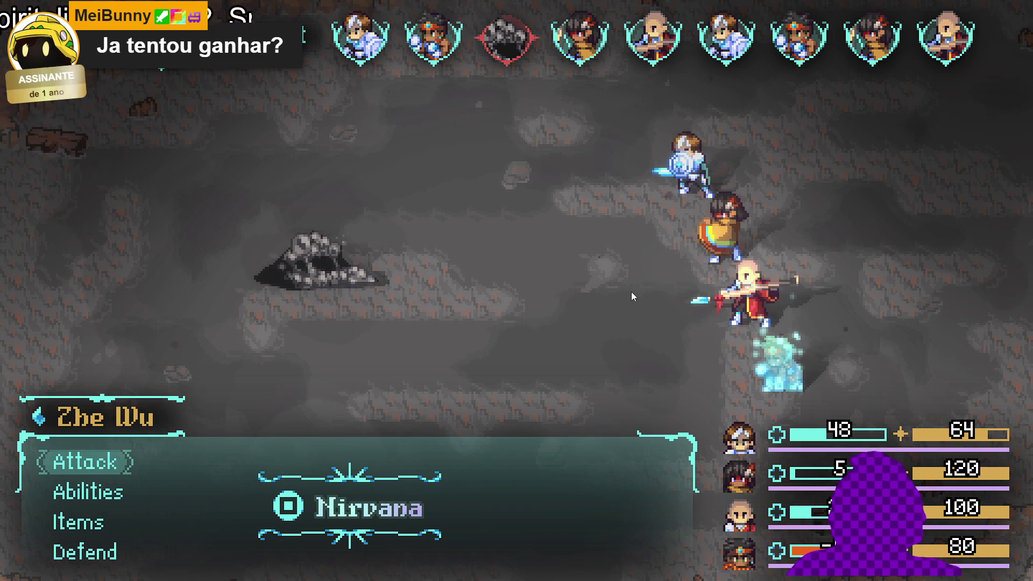
pyautogui.press('Up')
pyautogui.press('Return')
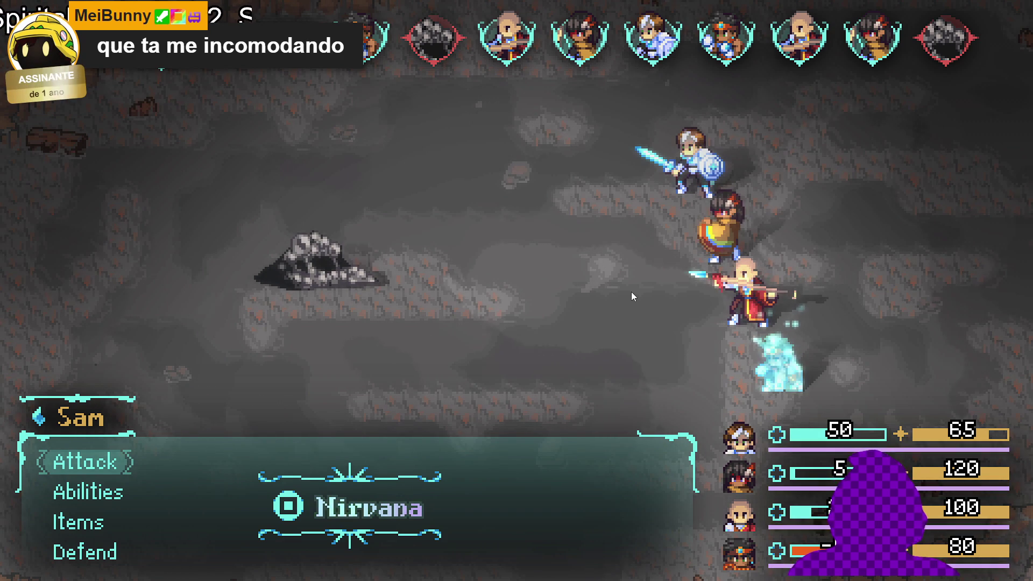
pyautogui.press('Up')
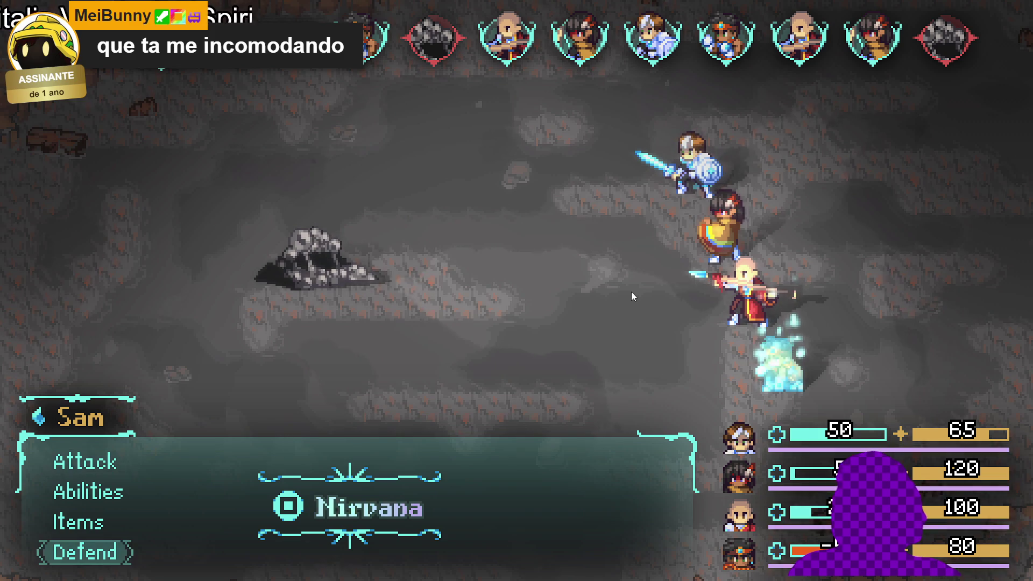
pyautogui.press('Return')
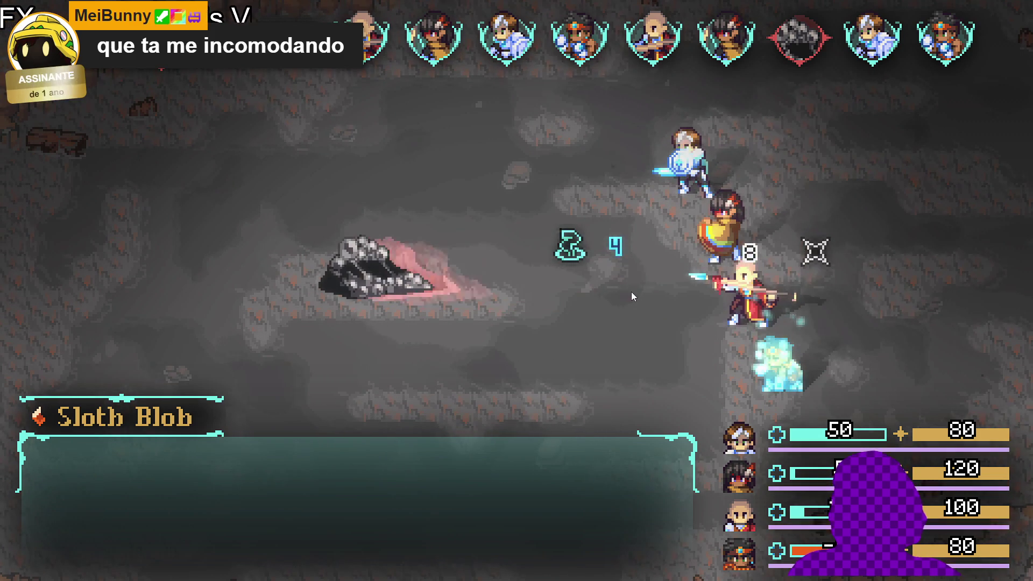
pyautogui.press('Up')
pyautogui.press('Return')
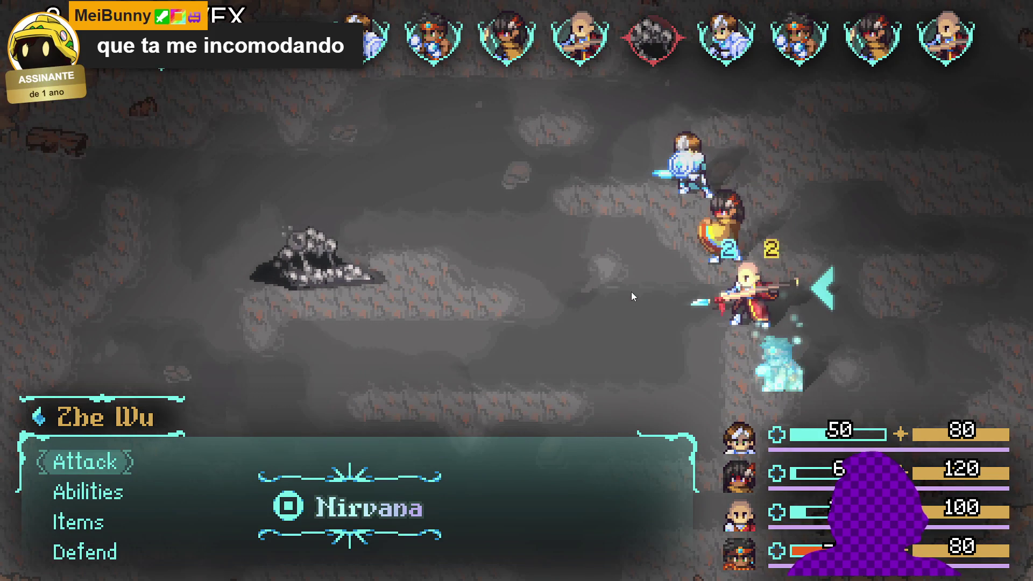
pyautogui.press('Up')
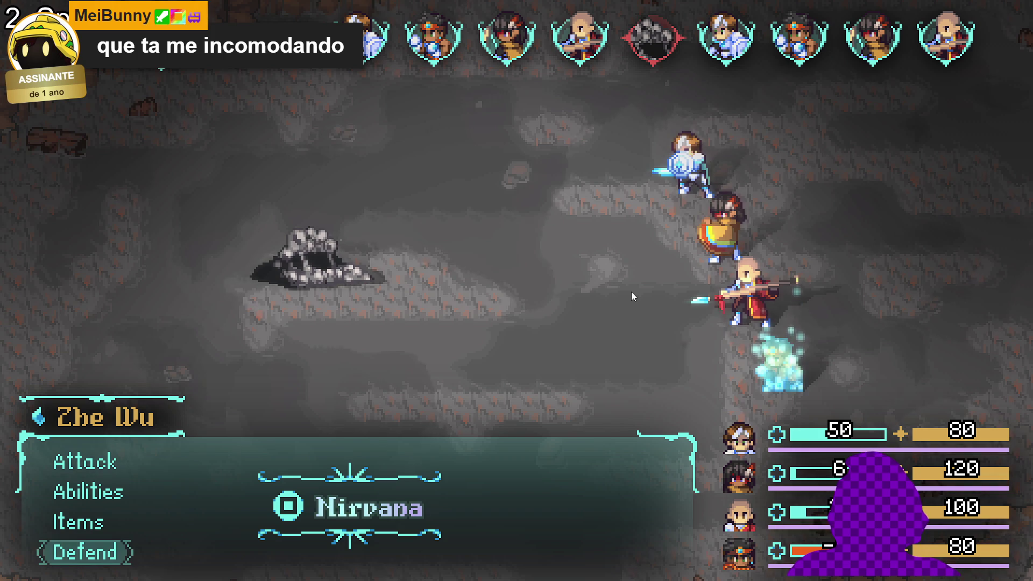
pyautogui.press('Return')
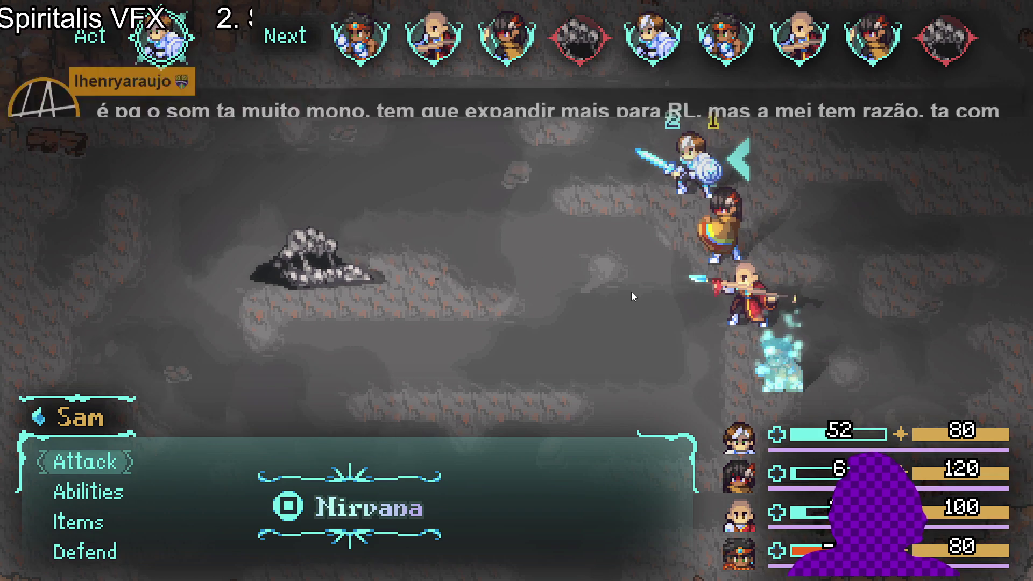
pyautogui.press('Up')
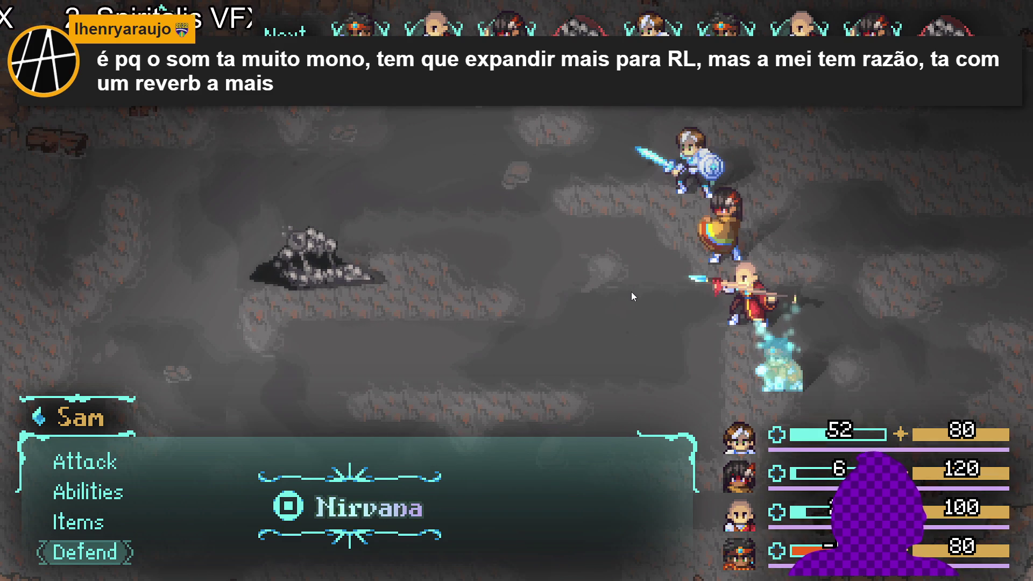
pyautogui.press('Return')
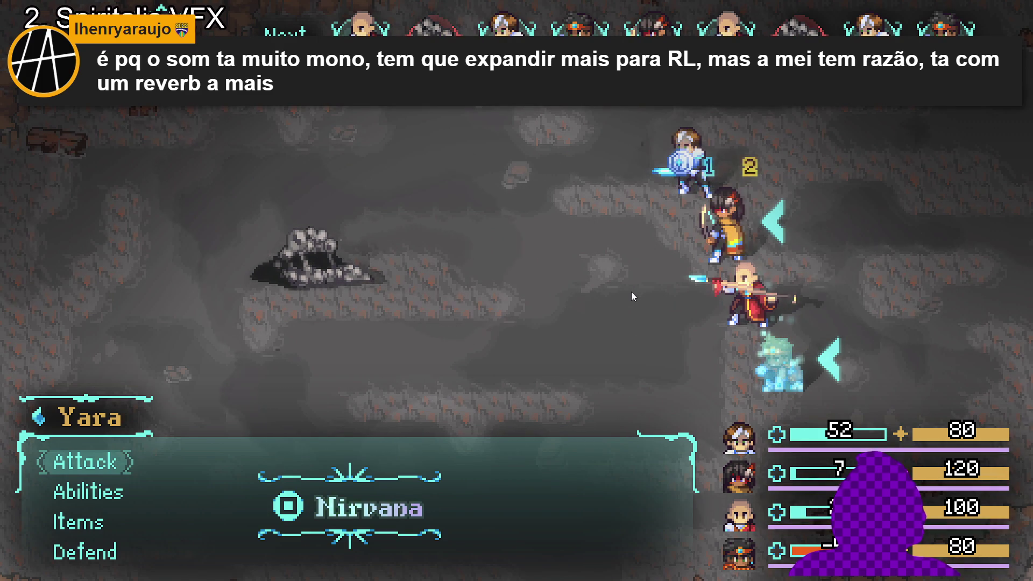
pyautogui.press('Up')
pyautogui.press('Return')
pyautogui.press('Up')
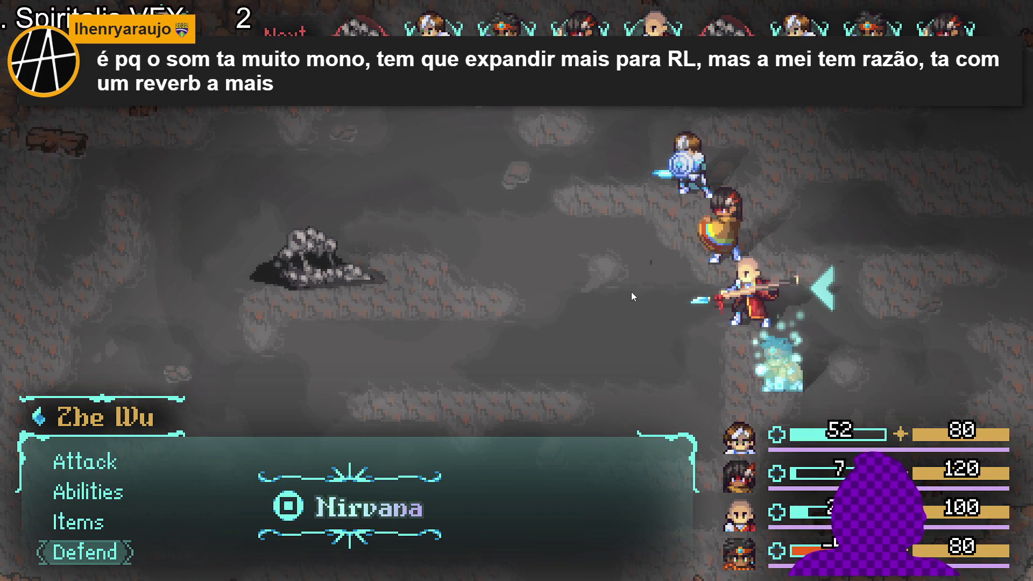
pyautogui.press('Return')
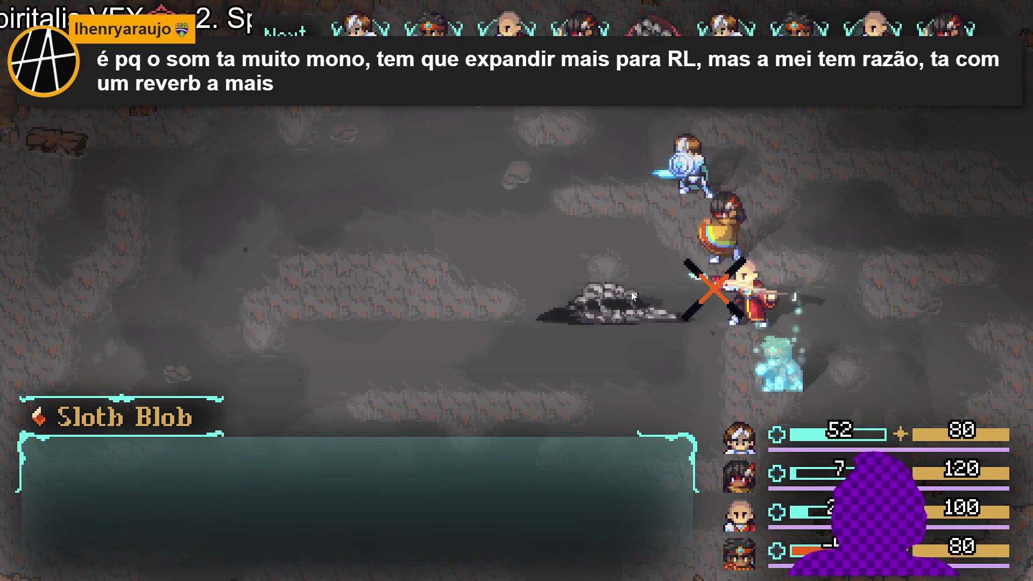
pyautogui.press('Up')
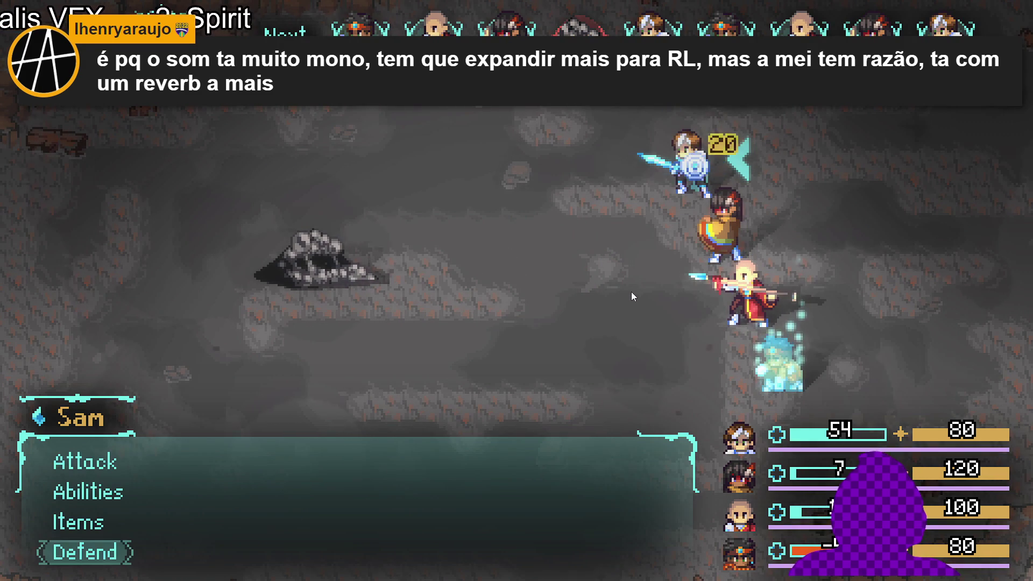
pyautogui.press('Return')
pyautogui.press('Up')
pyautogui.press('Return')
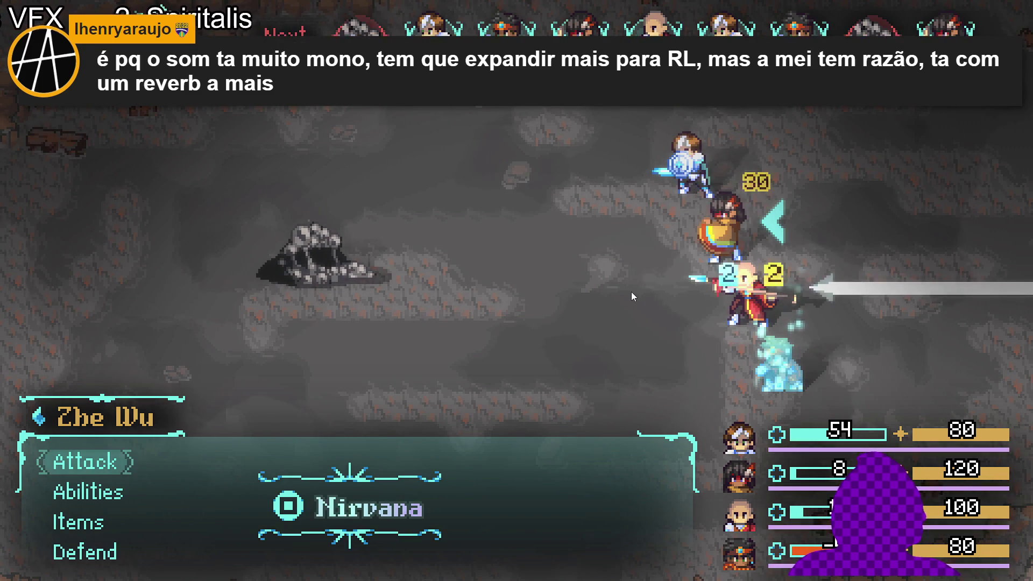
pyautogui.press('Up')
pyautogui.press('Return')
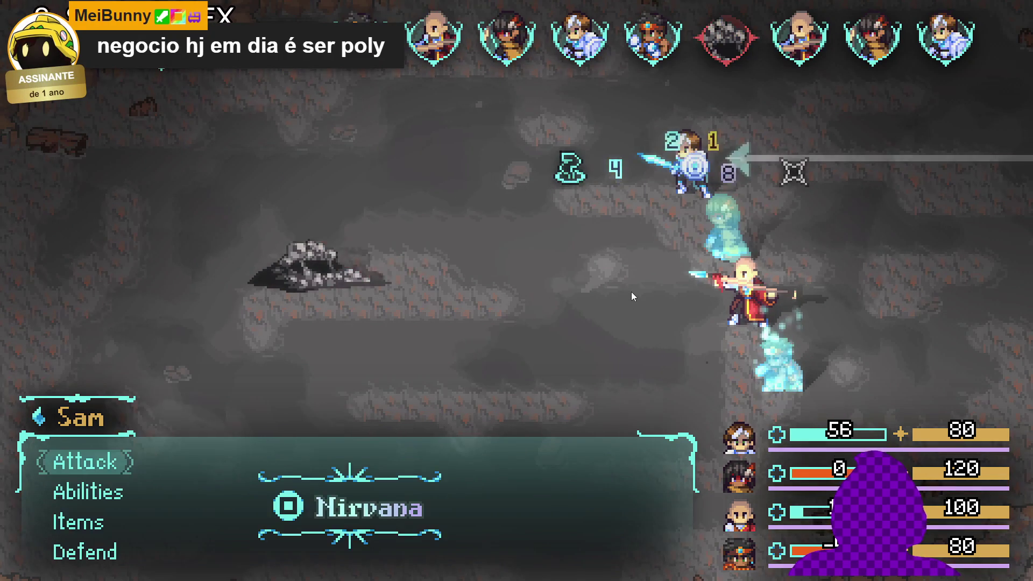
pyautogui.press('Up')
pyautogui.press('Return')
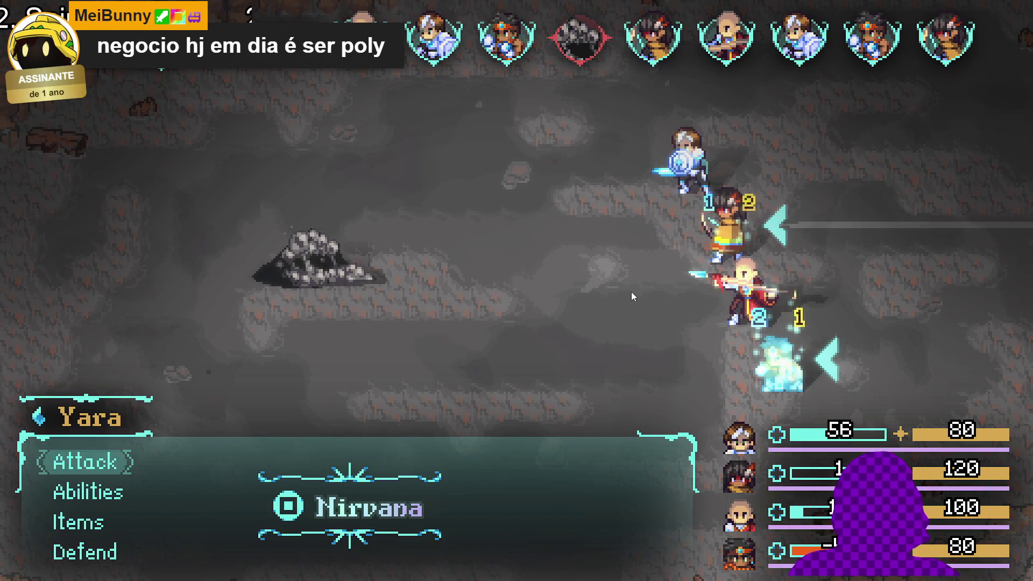
pyautogui.press('Up')
pyautogui.press('Return')
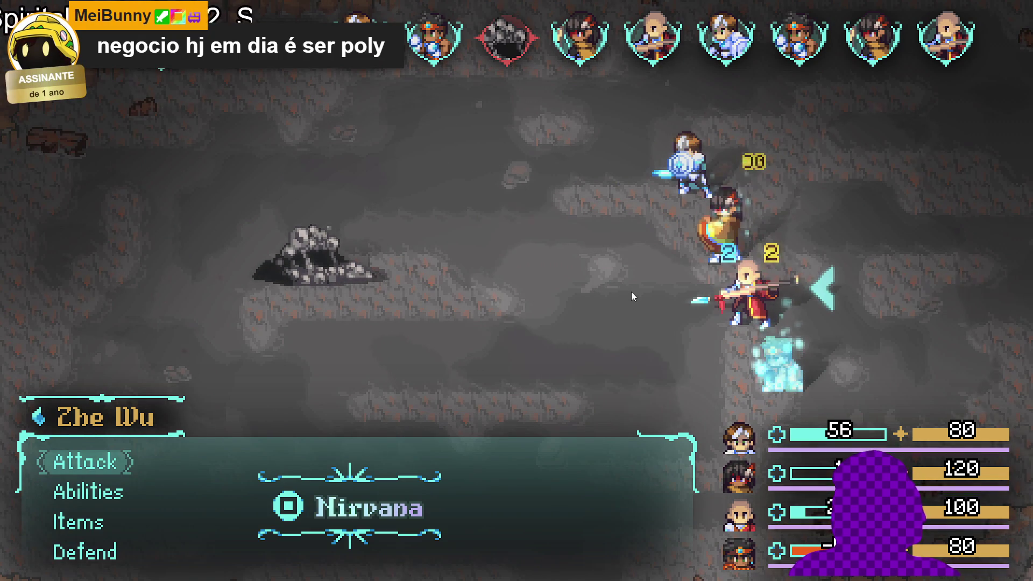
pyautogui.press('Up')
pyautogui.press('Return')
pyautogui.press('Up')
pyautogui.press('Return')
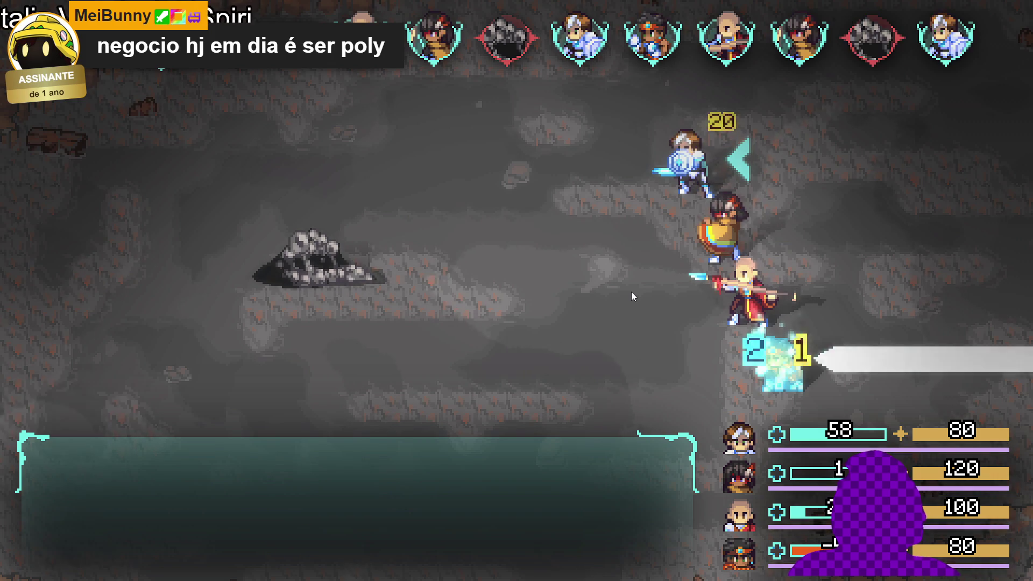
pyautogui.press('Up')
pyautogui.press('Return')
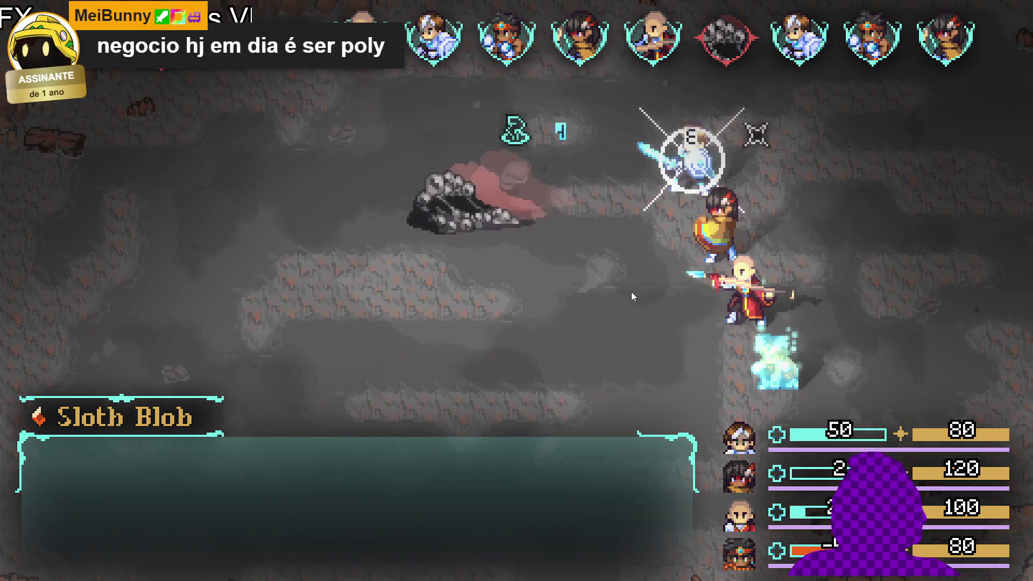
pyautogui.press('Up')
pyautogui.press('Return')
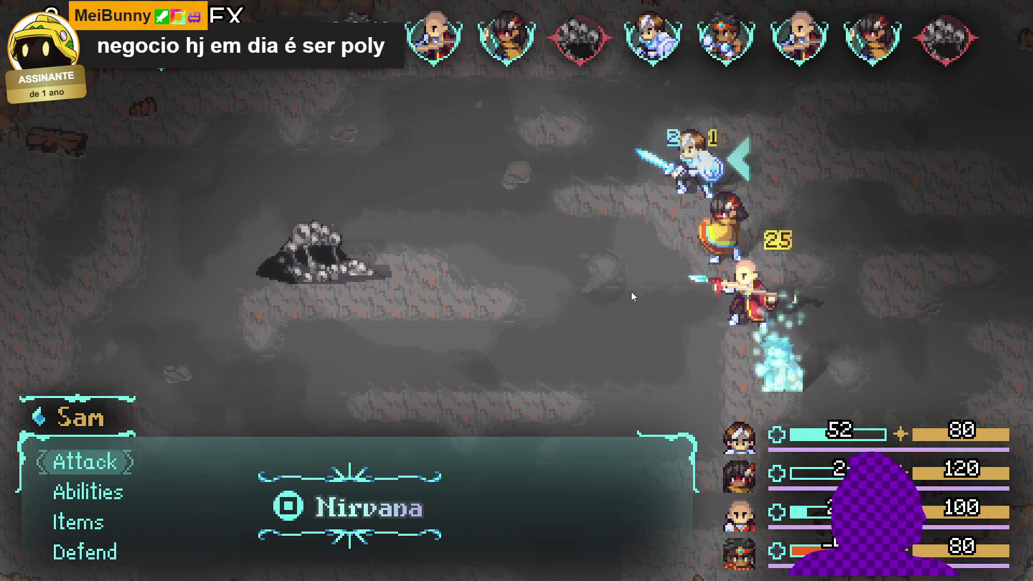
# Have Sam attack the Sloth Blob, then have the party defend for the next rounds.
pyautogui.press('Return')
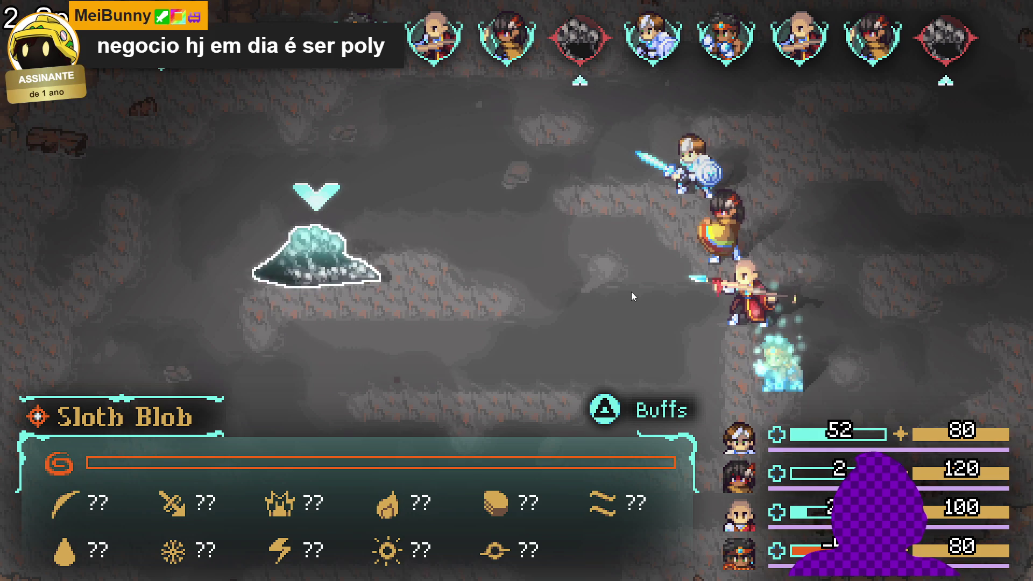
pyautogui.press('Return')
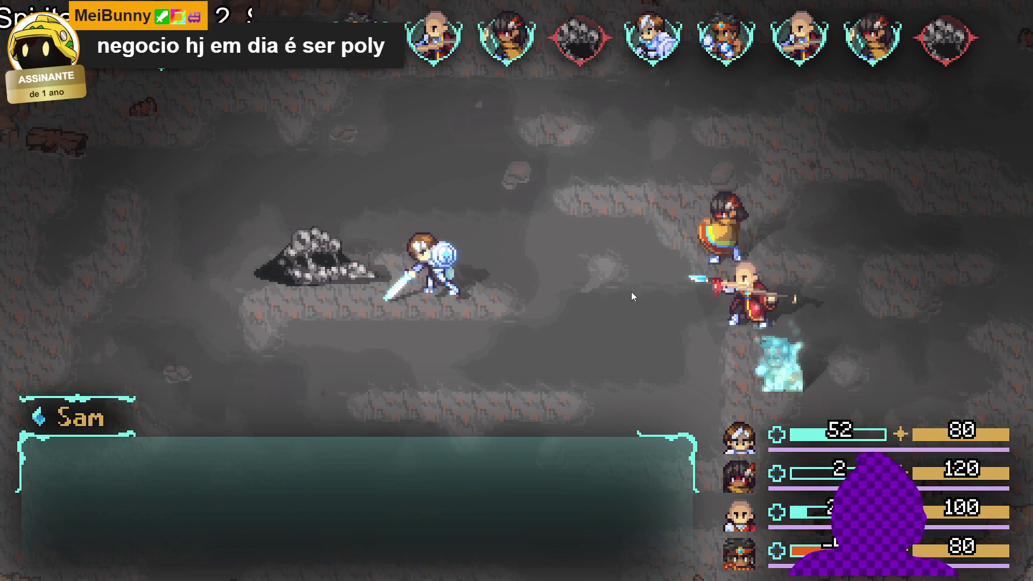
pyautogui.press('Up')
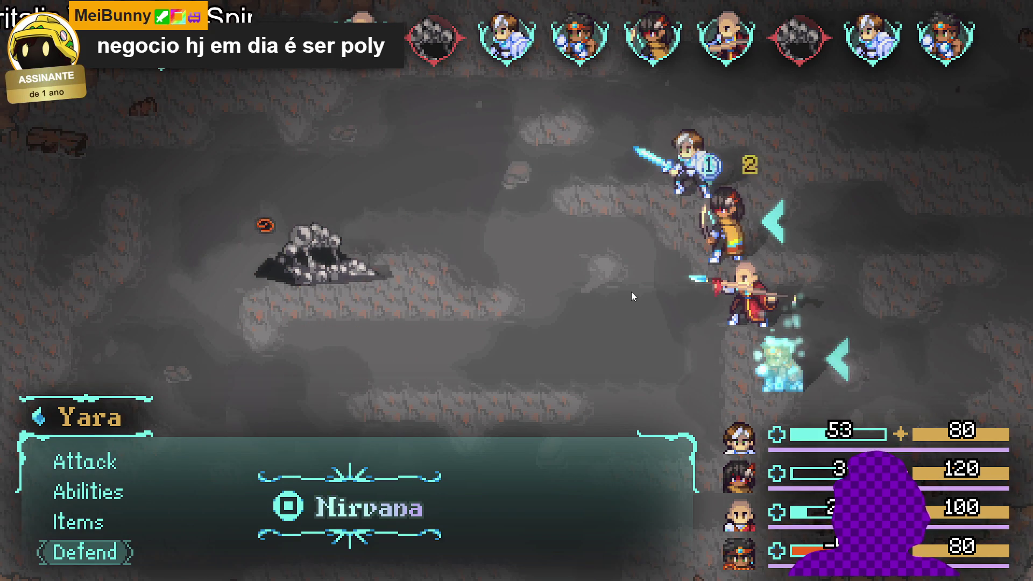
pyautogui.press('Return')
pyautogui.press('Escape')
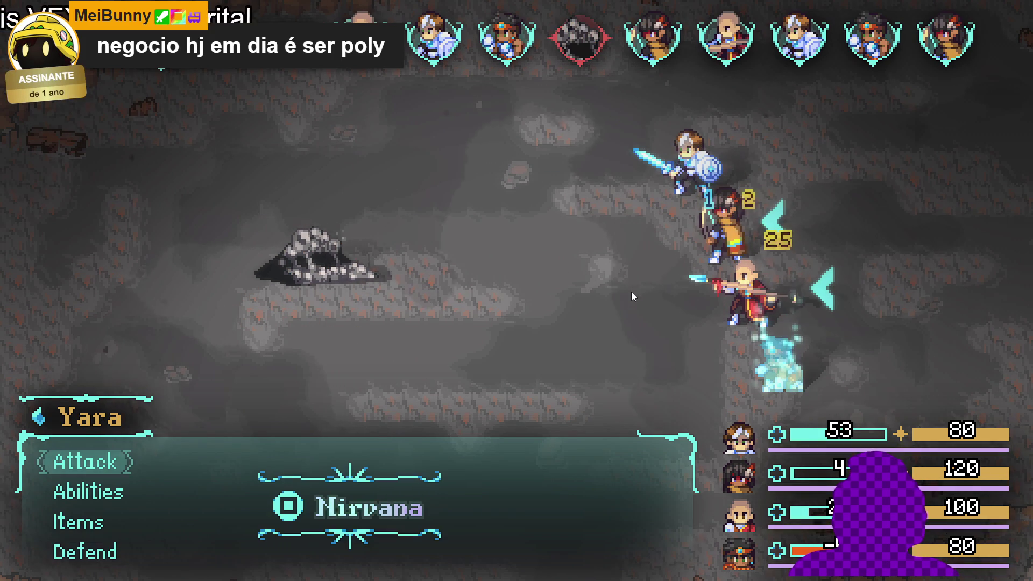
pyautogui.press('Up')
pyautogui.press('Return')
pyautogui.press('Up')
pyautogui.press('Return')
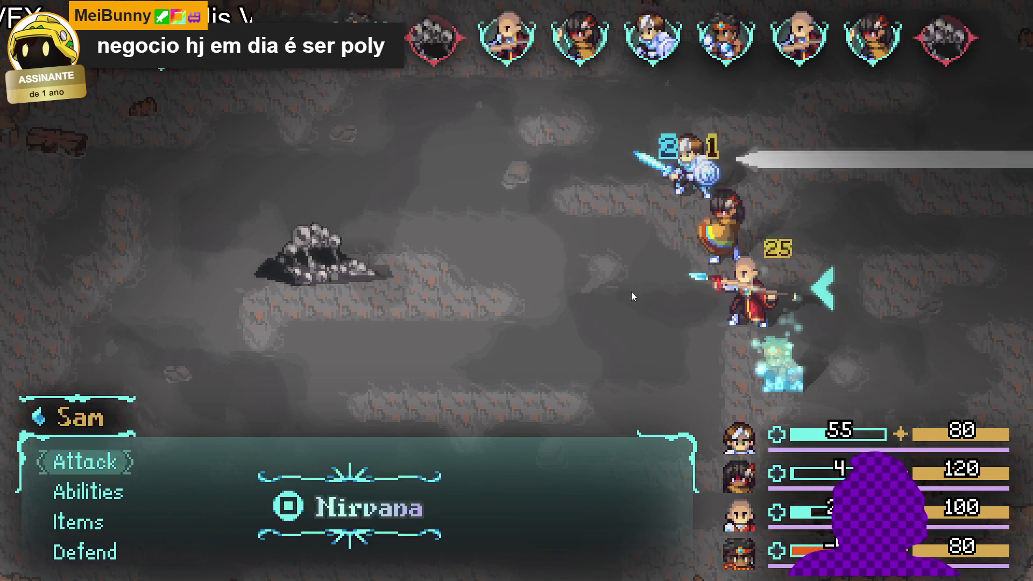
pyautogui.press('Up')
pyautogui.press('Return')
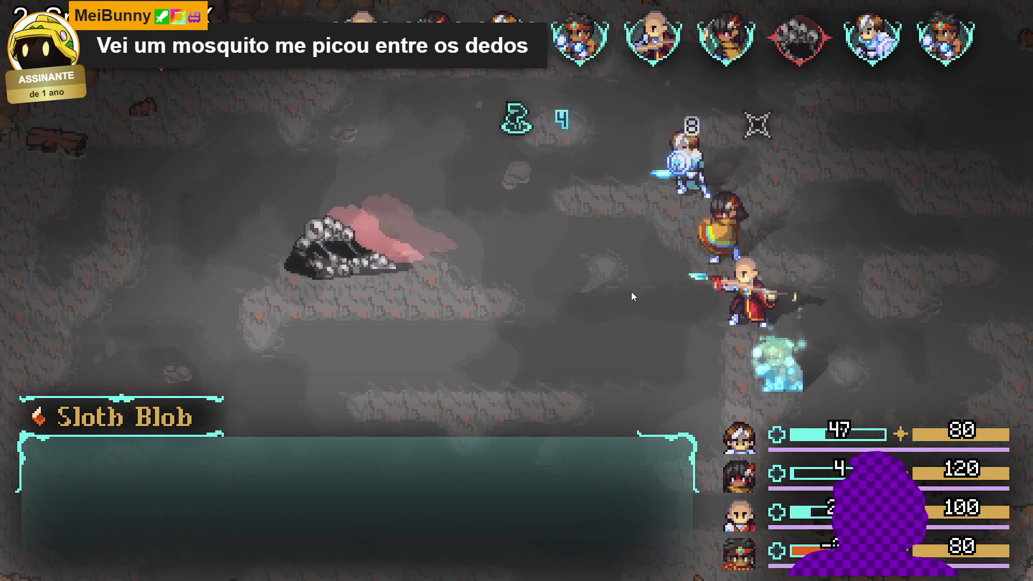
pyautogui.press('Up')
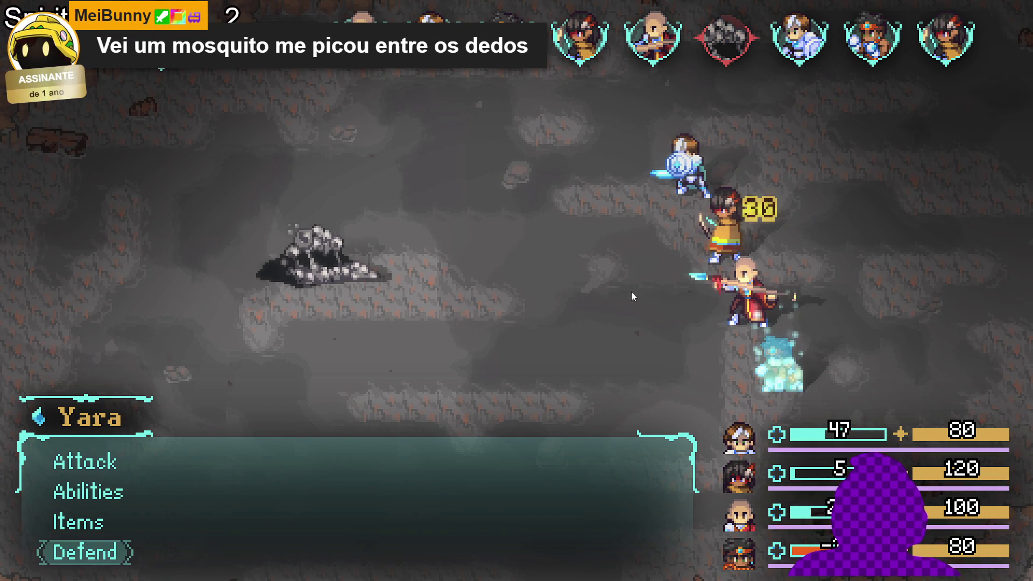
pyautogui.press('Return')
pyautogui.press('Up')
pyautogui.press('Return')
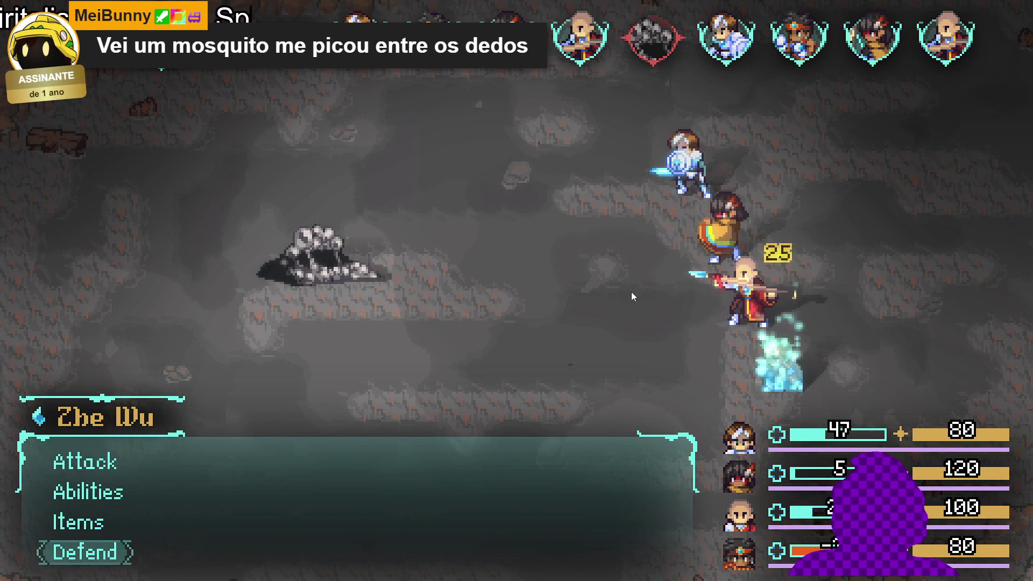
pyautogui.press('Up')
pyautogui.press('Return')
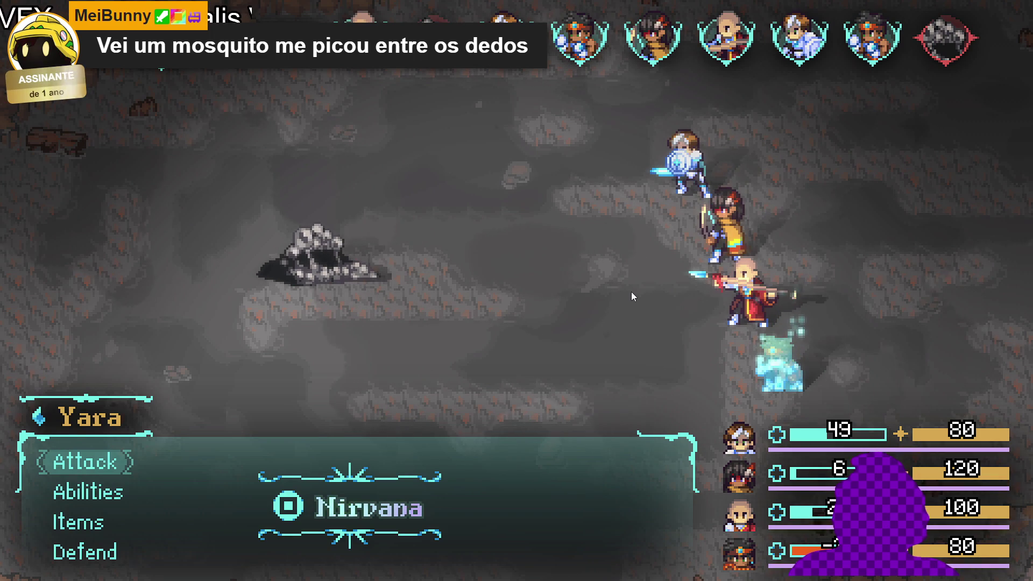
pyautogui.press('Up')
pyautogui.press('Return')
pyautogui.press('Up')
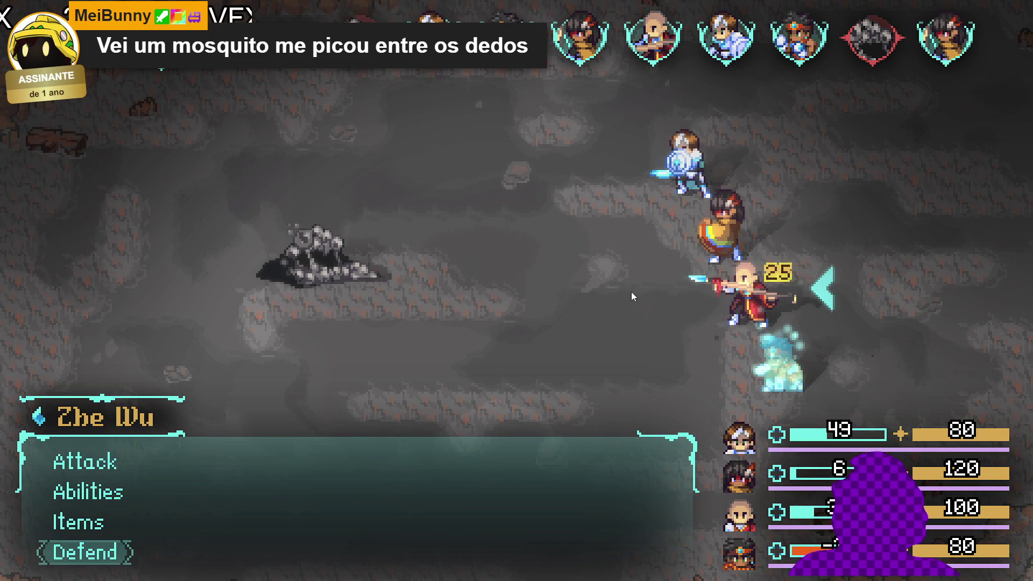
pyautogui.press('Return')
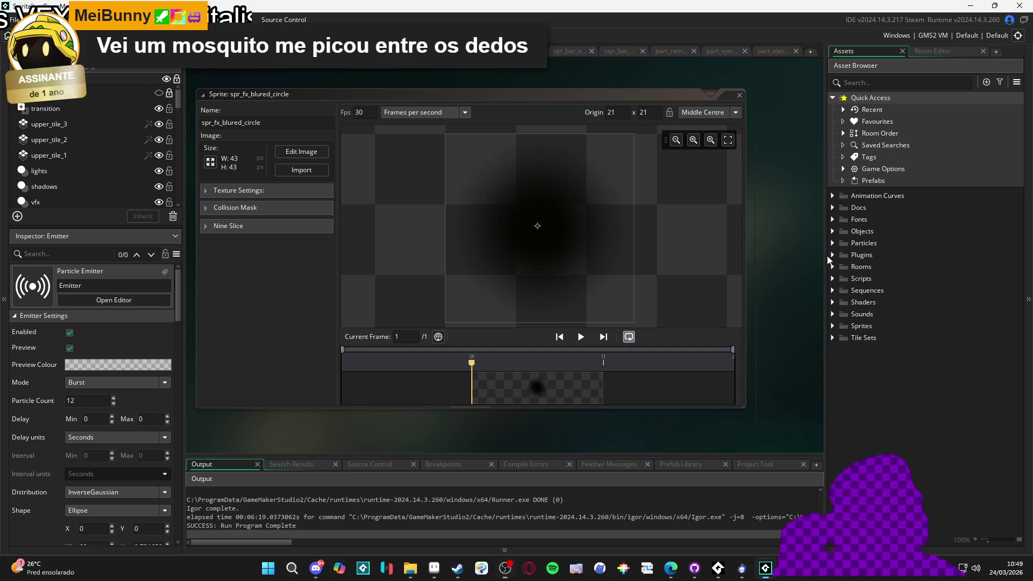
# Filter the assets by 'snd' and open snd_cancel and snd_bat_ability_0_blade_beam.
pyautogui.click(864, 83)
pyautogui.write('snd')
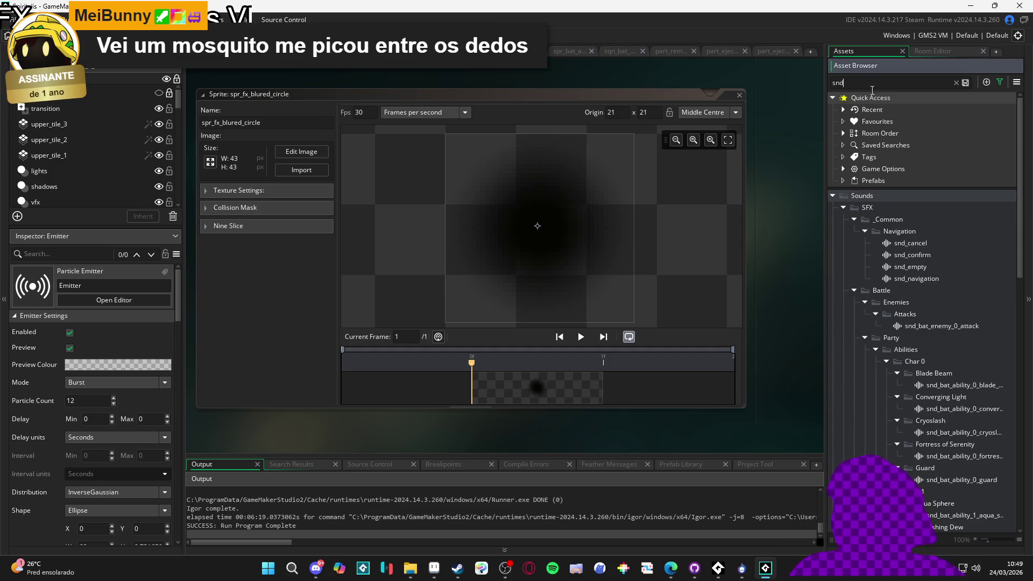
pyautogui.doubleClick(932, 247)
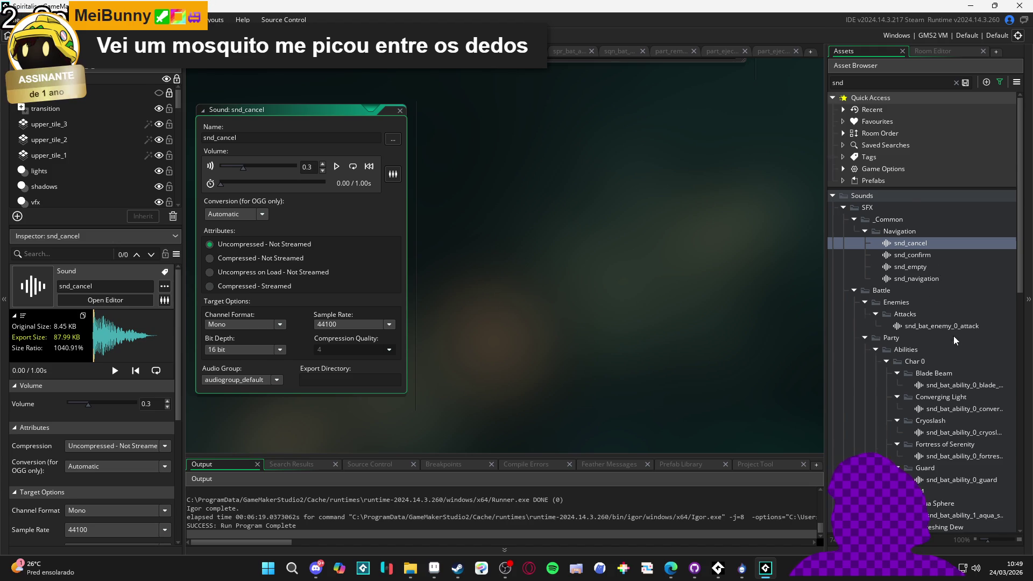
pyautogui.scroll(-2, 953, 336)
pyautogui.doubleClick(967, 303)
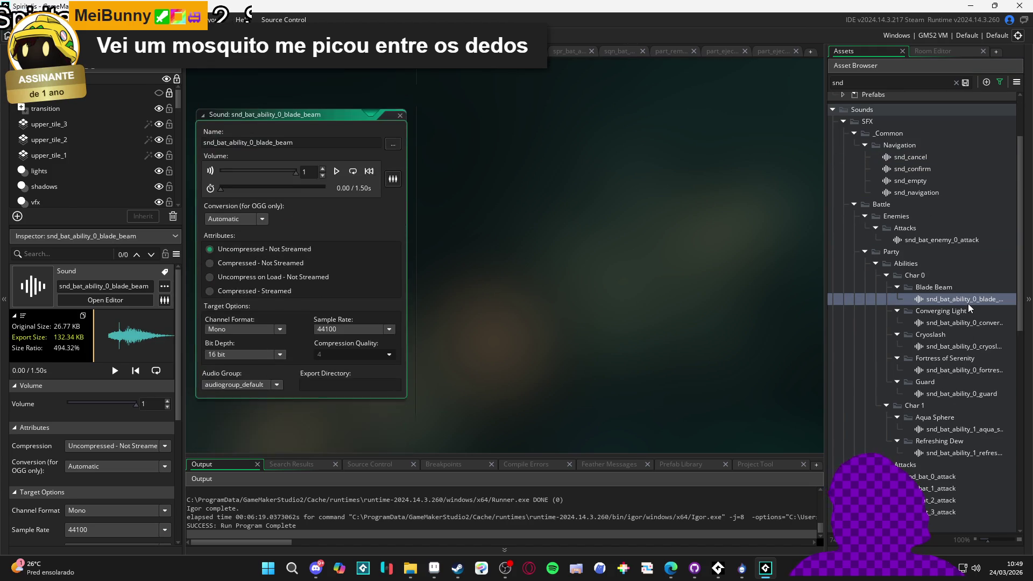
# Open snd_bat_0_attack, crit, hit, regen, spoils, stagger and turn_start sound editors.
pyautogui.scroll(-1, 953, 373)
pyautogui.scroll(-4, 954, 374)
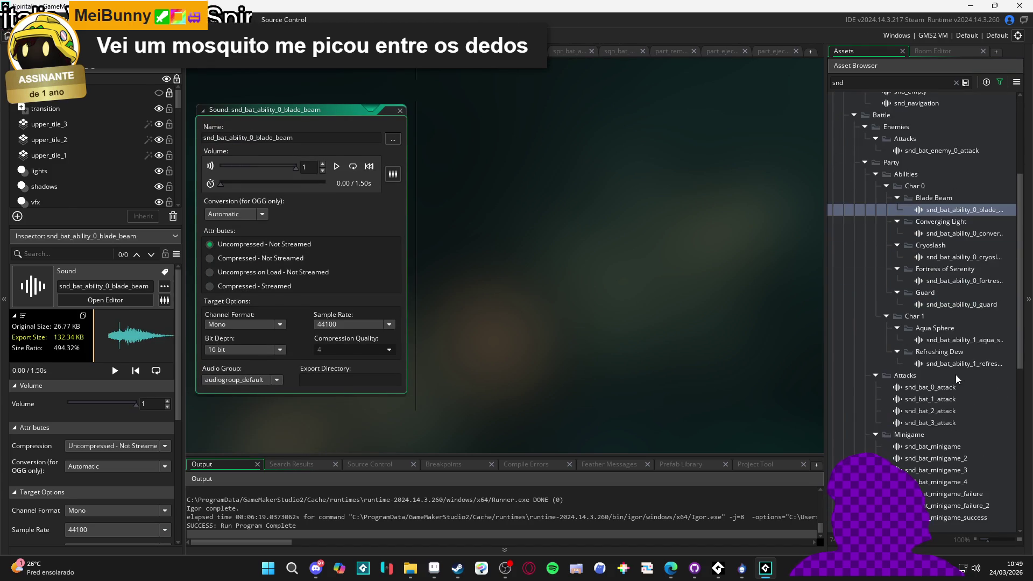
pyautogui.doubleClick(972, 347)
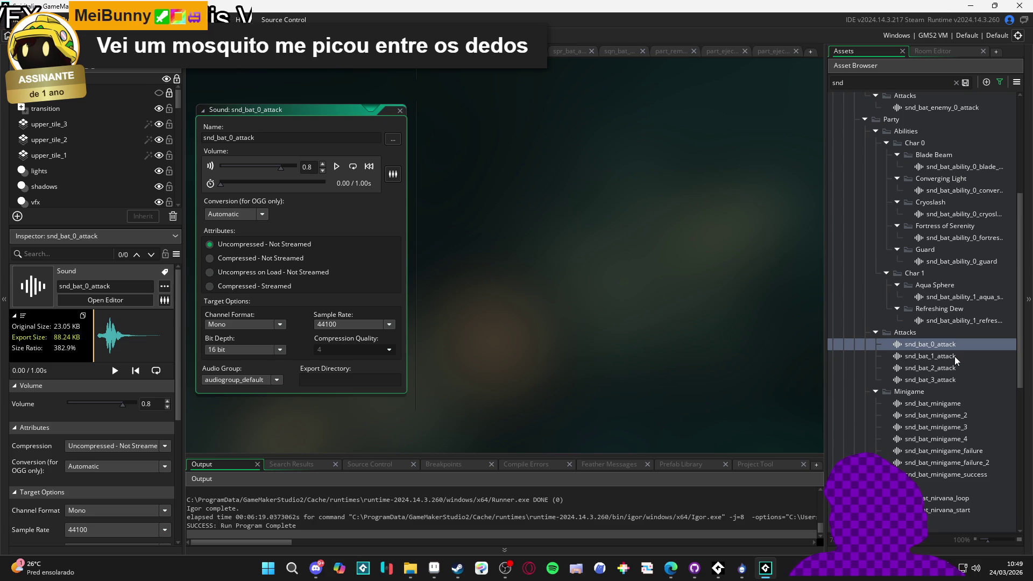
pyautogui.scroll(-4, 954, 356)
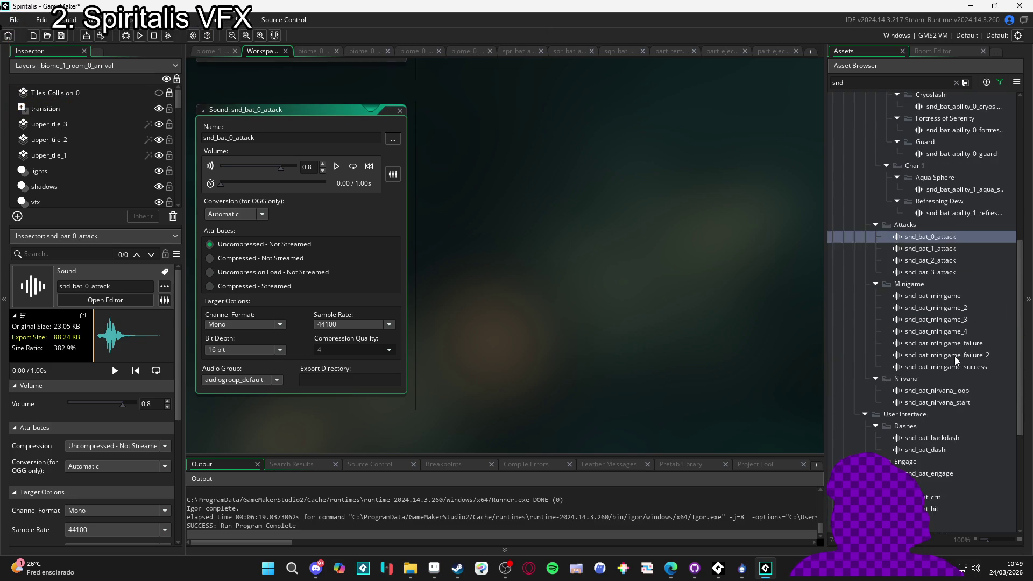
pyautogui.scroll(-5, 956, 360)
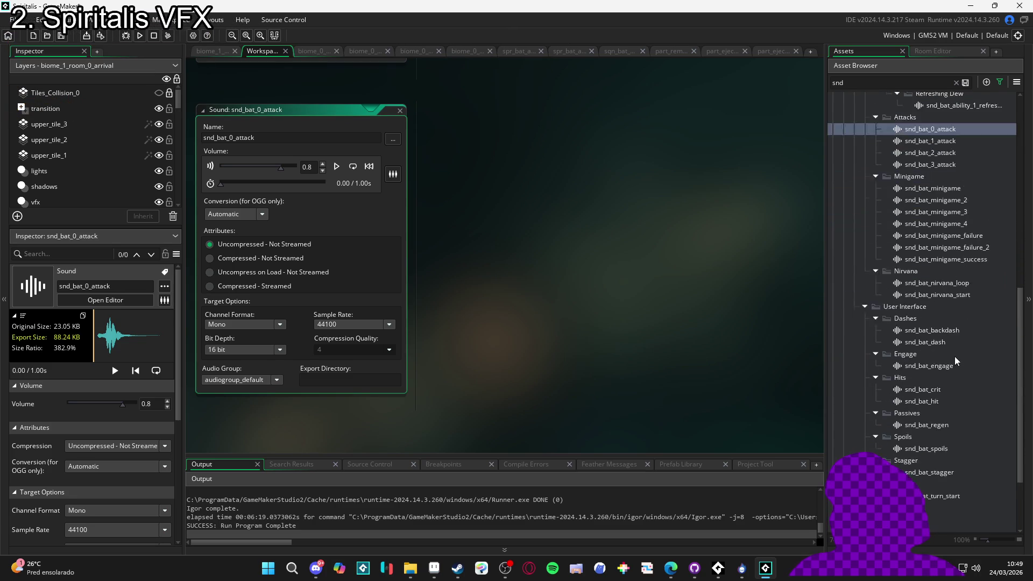
pyautogui.doubleClick(923, 368)
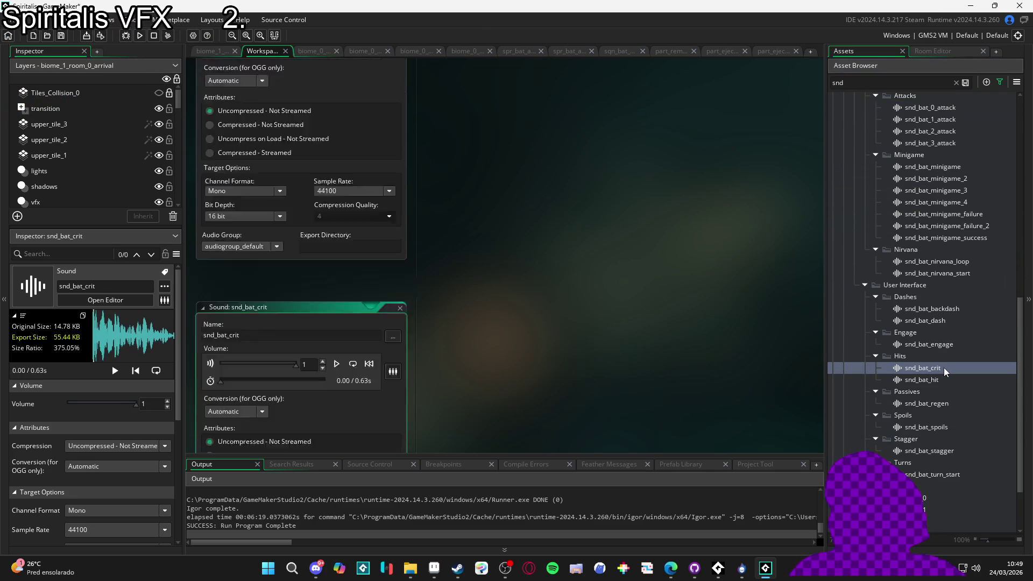
pyautogui.doubleClick(926, 380)
pyautogui.doubleClick(926, 403)
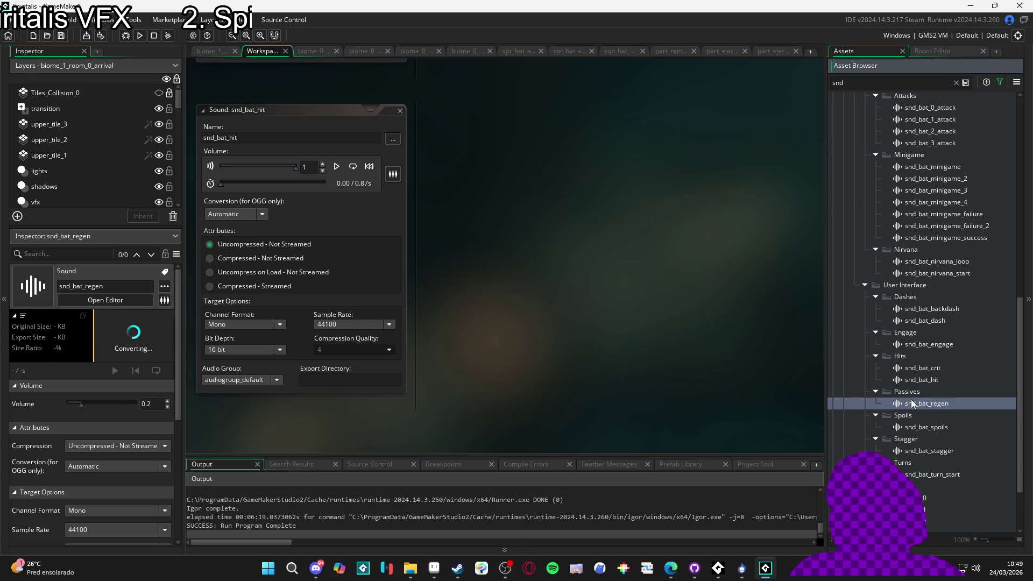
pyautogui.doubleClick(925, 427)
pyautogui.doubleClick(928, 451)
pyautogui.doubleClick(932, 475)
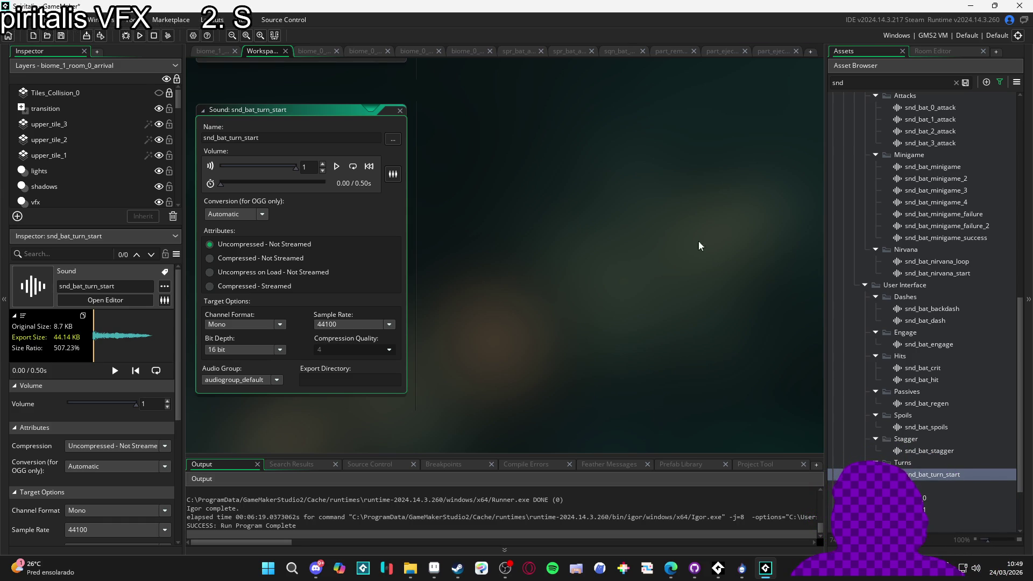
# In SpriteMancer, select Emitter 2 to show its 24-particle burst emitter settings.
pyautogui.click(741, 568)
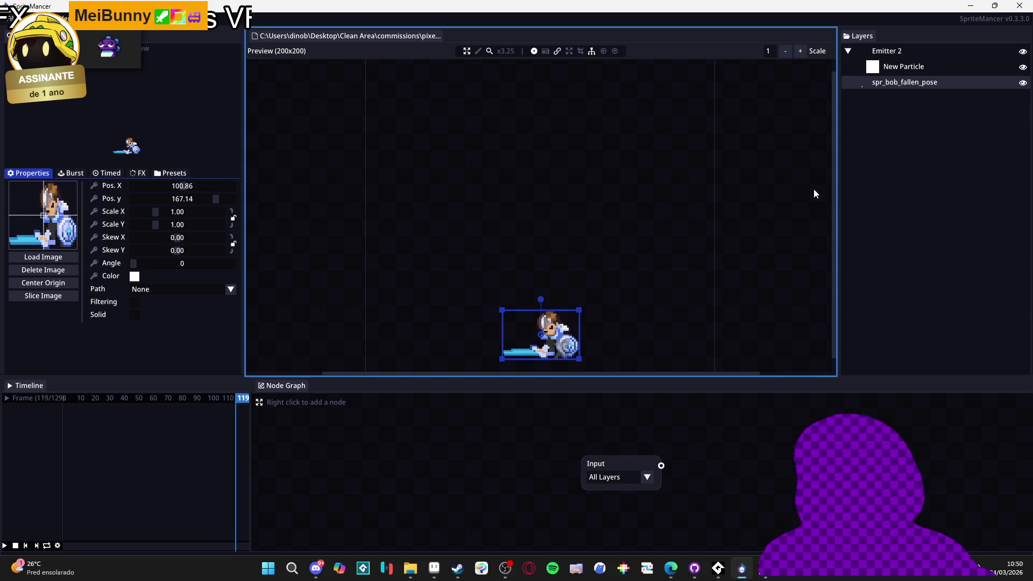
pyautogui.click(911, 50)
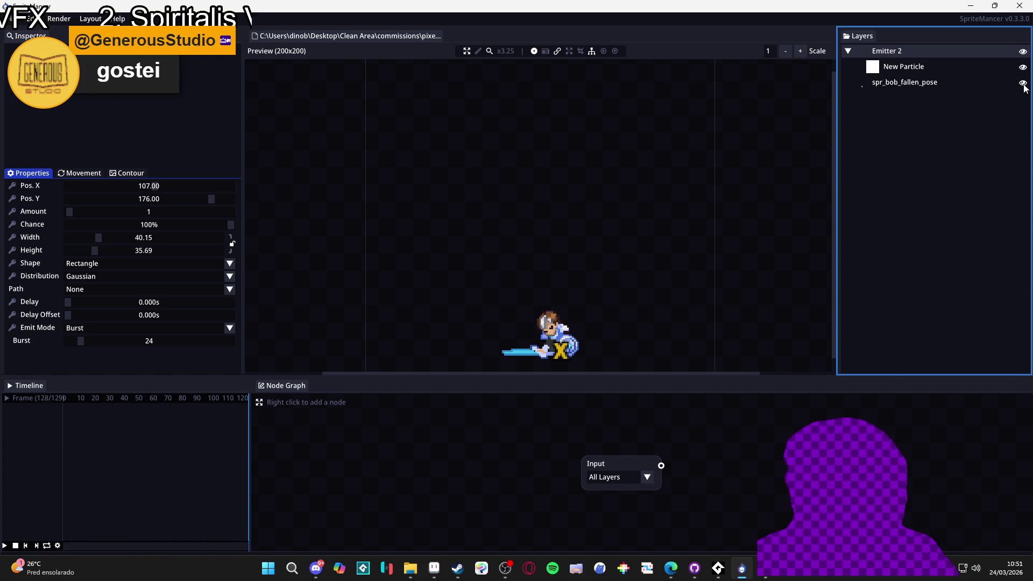
# Select SpriteMancer's Timeline panel, then bring Aseprite's spr_dead_dissipation sprite to the front.
pyautogui.click(48, 547)
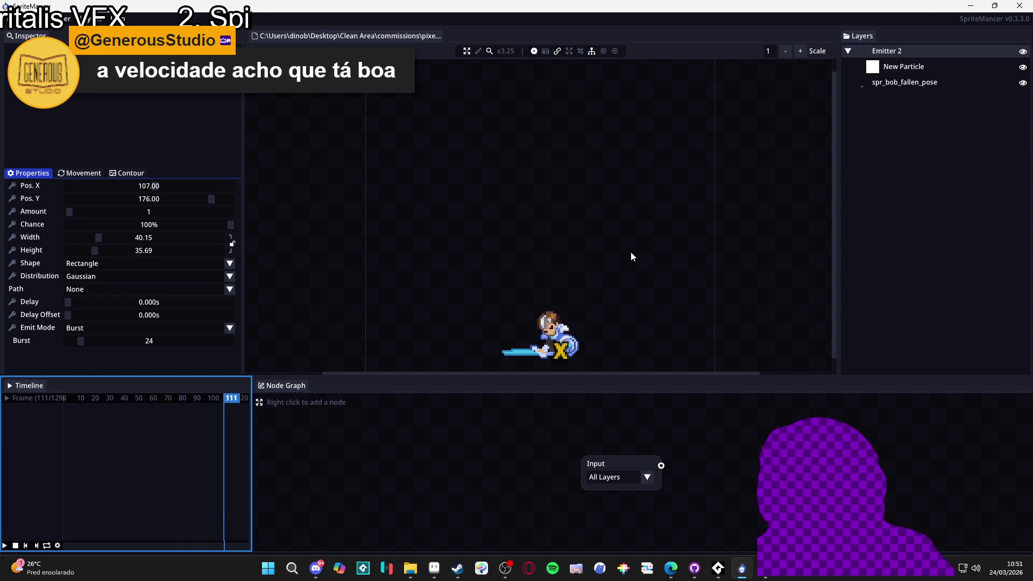
pyautogui.click(434, 571)
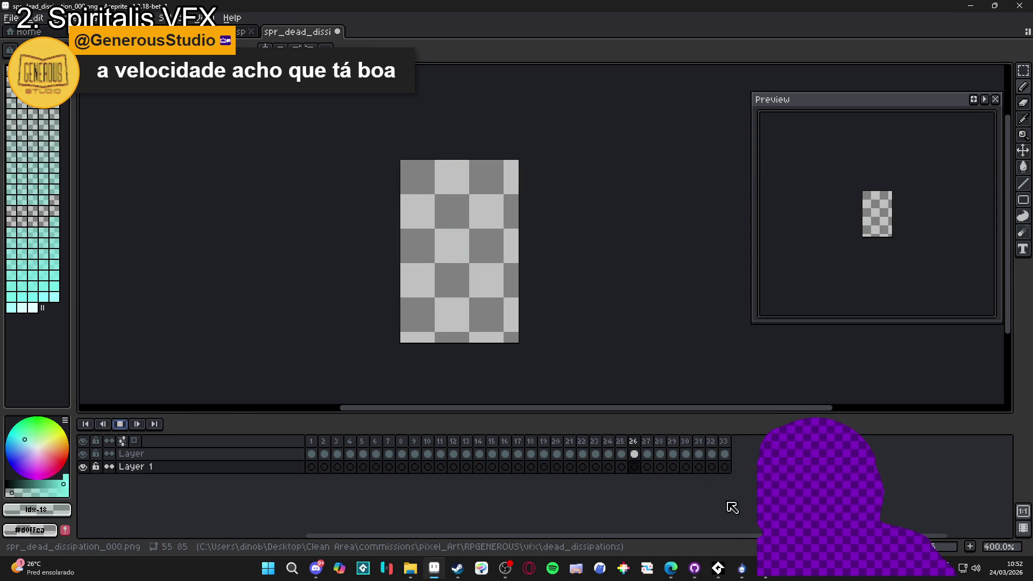
pyautogui.click(744, 575)
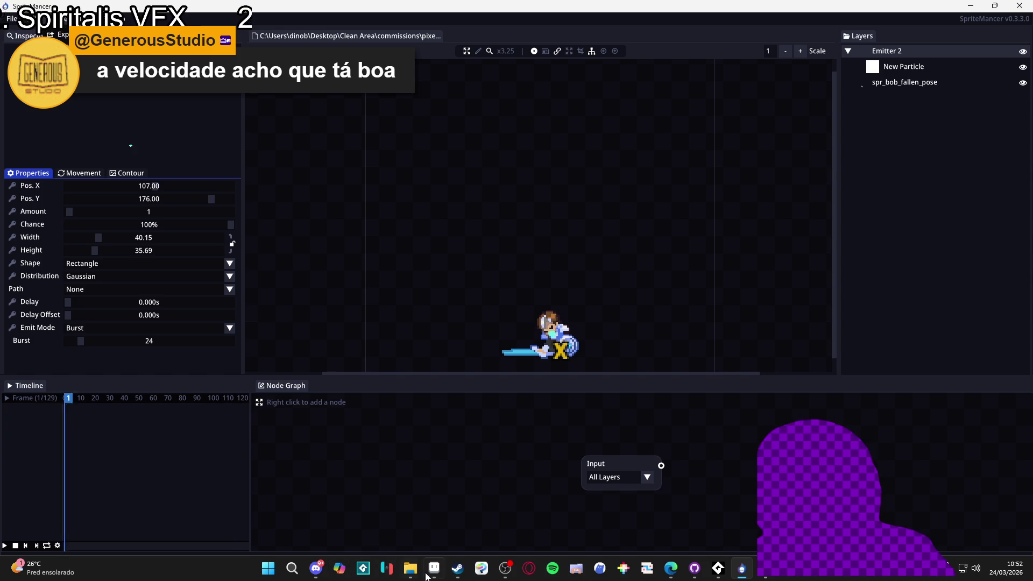
pyautogui.moveTo(409, 568)
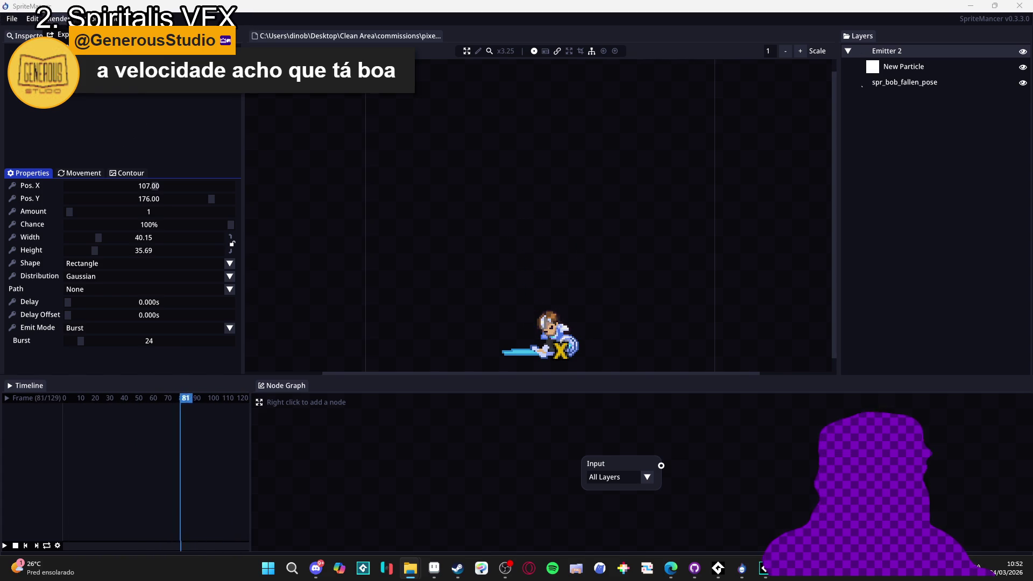
pyautogui.hotkey('alt', 'Tab')
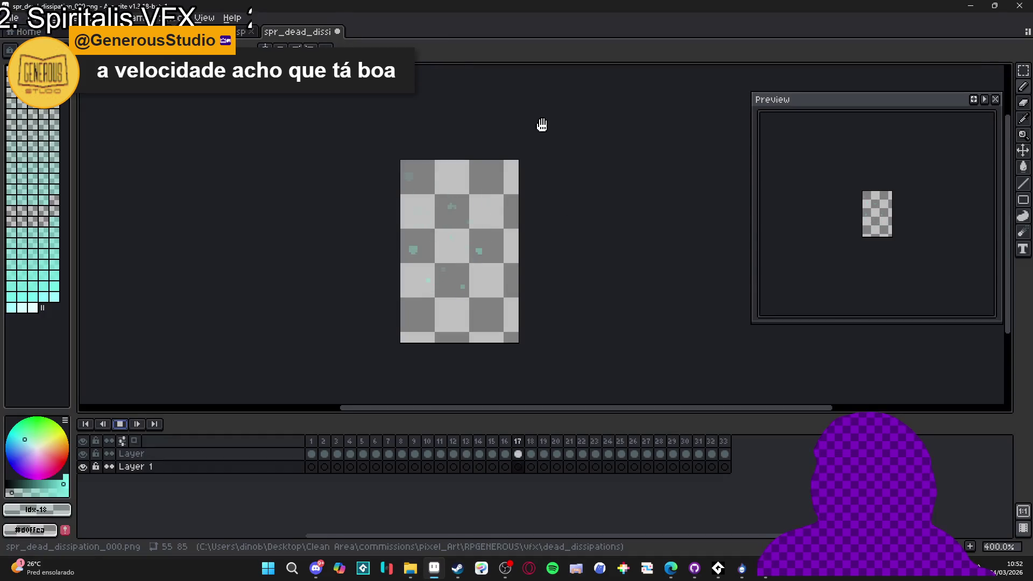
pyautogui.click(339, 31)
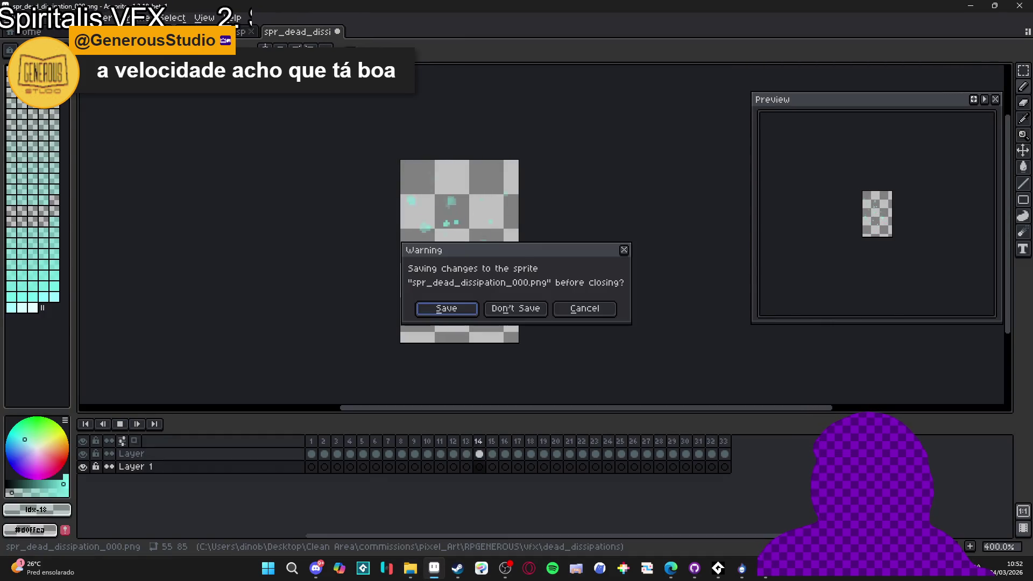
# Discard the Aseprite changes, hide spr_bob_fallen_pose in SpriteMancer, and render the particle effect.
pyautogui.click(518, 314)
pyautogui.hotkey('alt', 'Tab')
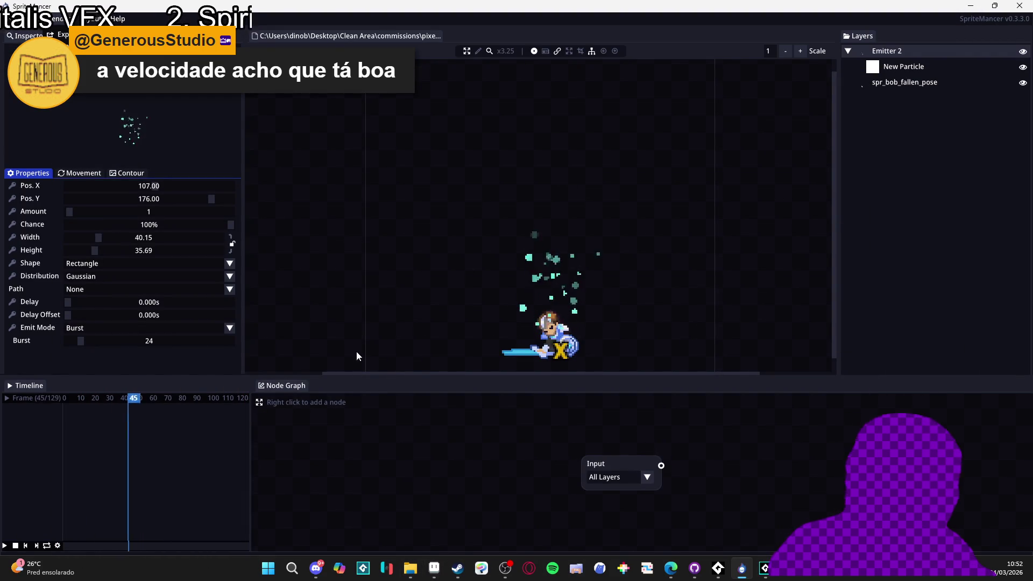
pyautogui.click(1023, 83)
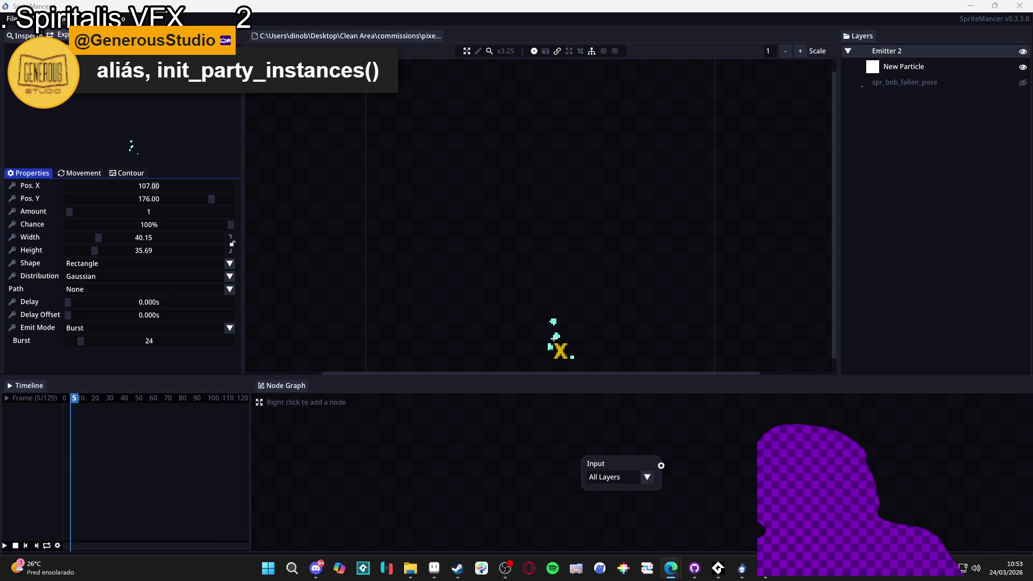
pyautogui.hotkey('ctrl', 'e')
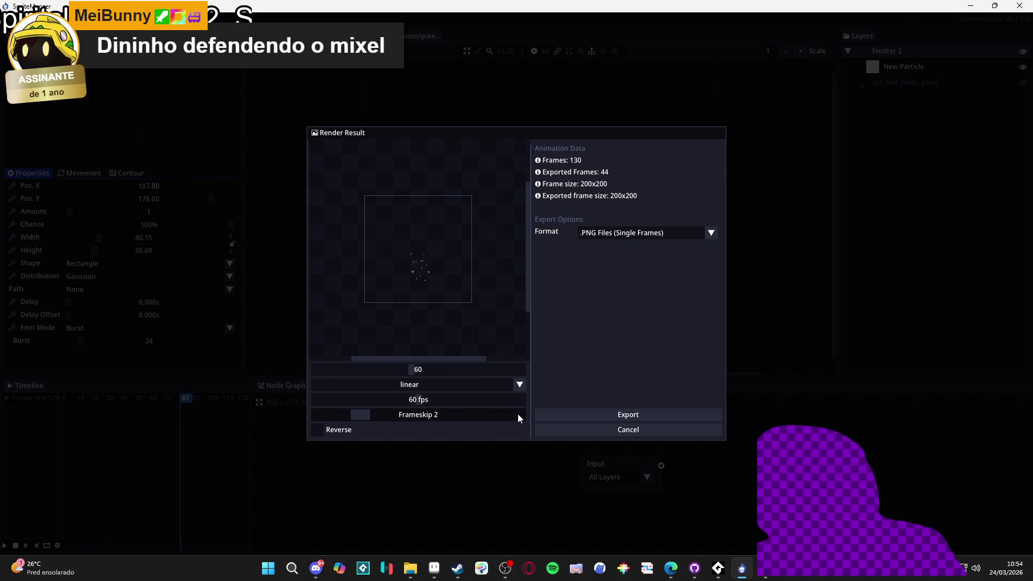
# Export the rendered frames as PNGs named spr_dead_dissipation in dead_dissipations.
pyautogui.click(595, 417)
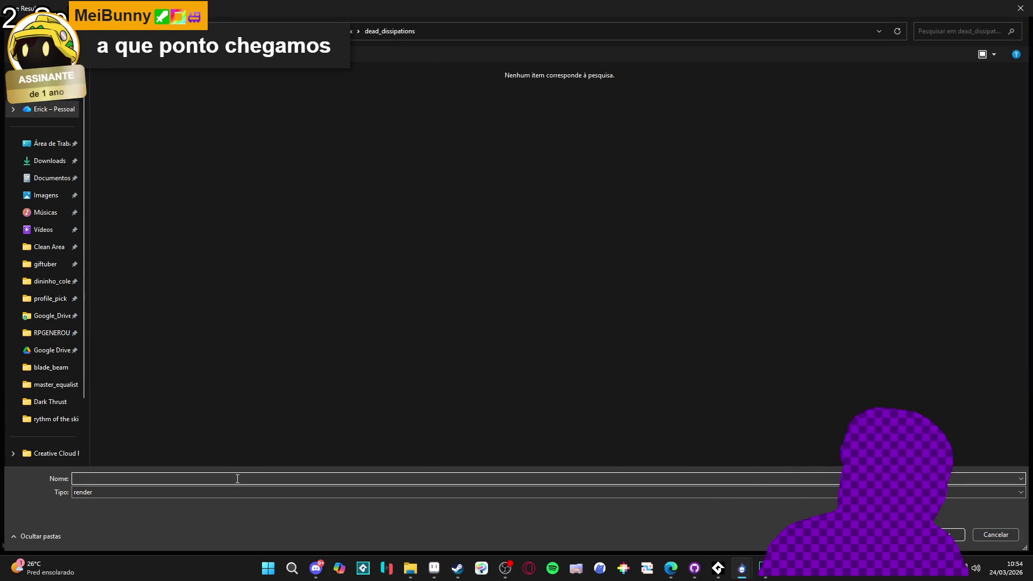
pyautogui.write('diss')
pyautogui.press('BackSpace')
pyautogui.press('BackSpace')
pyautogui.press('BackSpace')
pyautogui.write('sp')
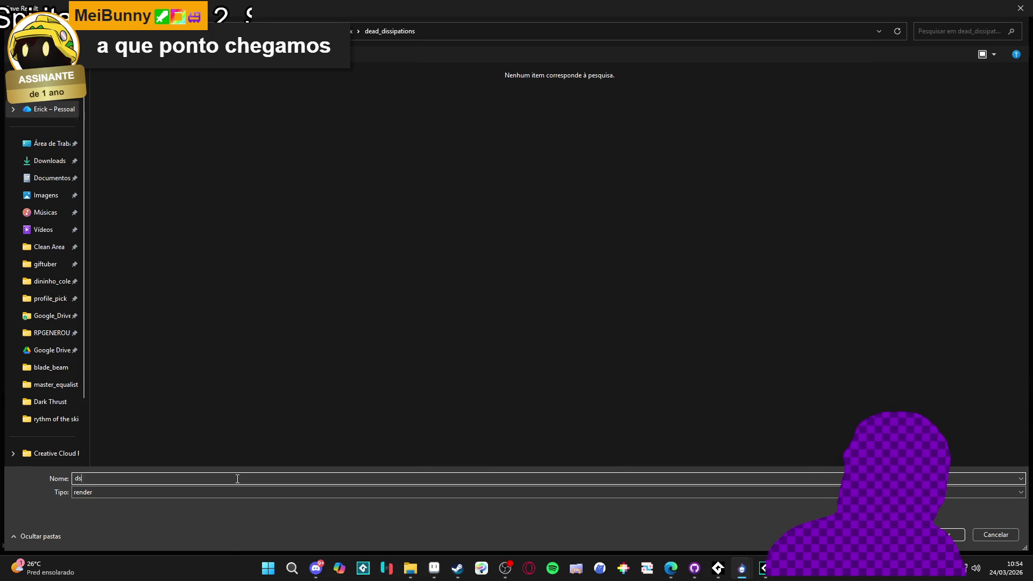
pyautogui.write('r_dead_dissipation')
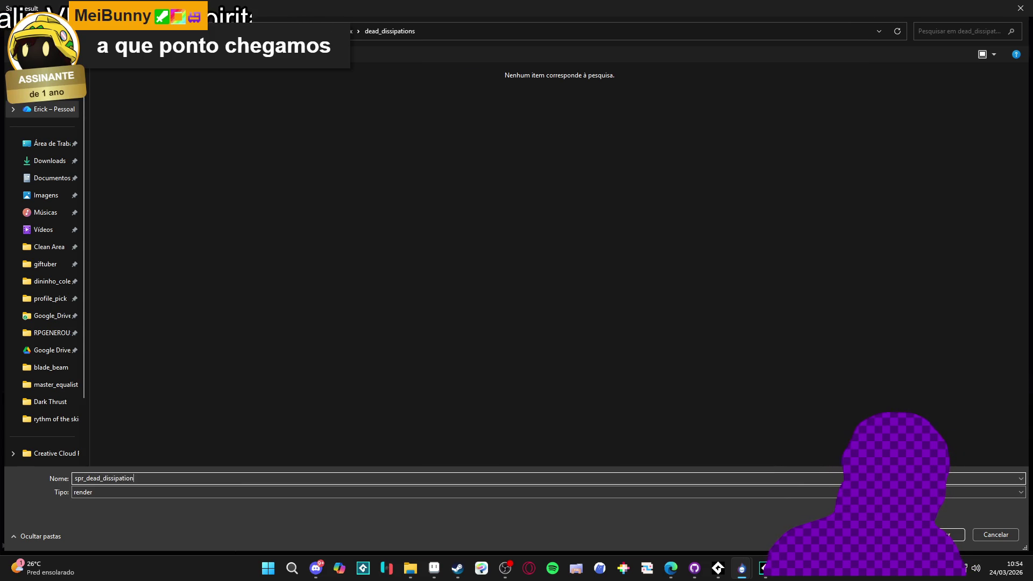
pyautogui.press('Return')
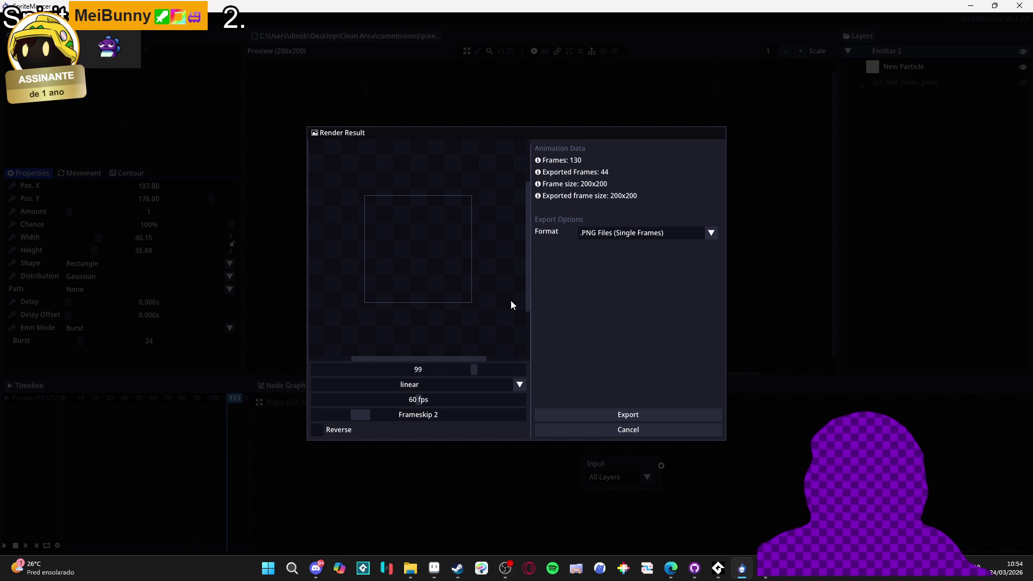
# Reopen the export window to check frames _000 through _043, then cancel.
pyautogui.click(606, 413)
pyautogui.click(706, 237)
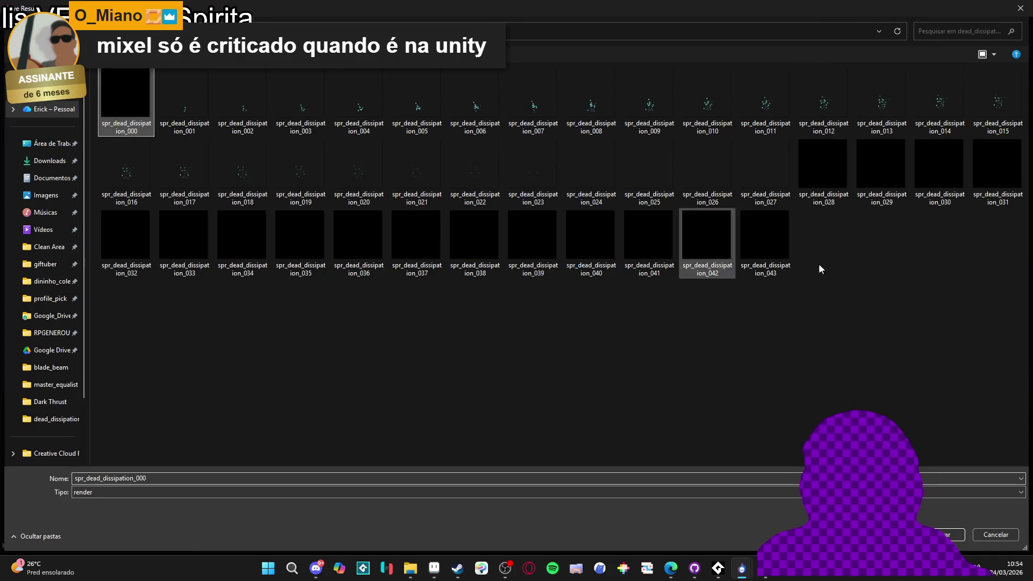
pyautogui.click(788, 235)
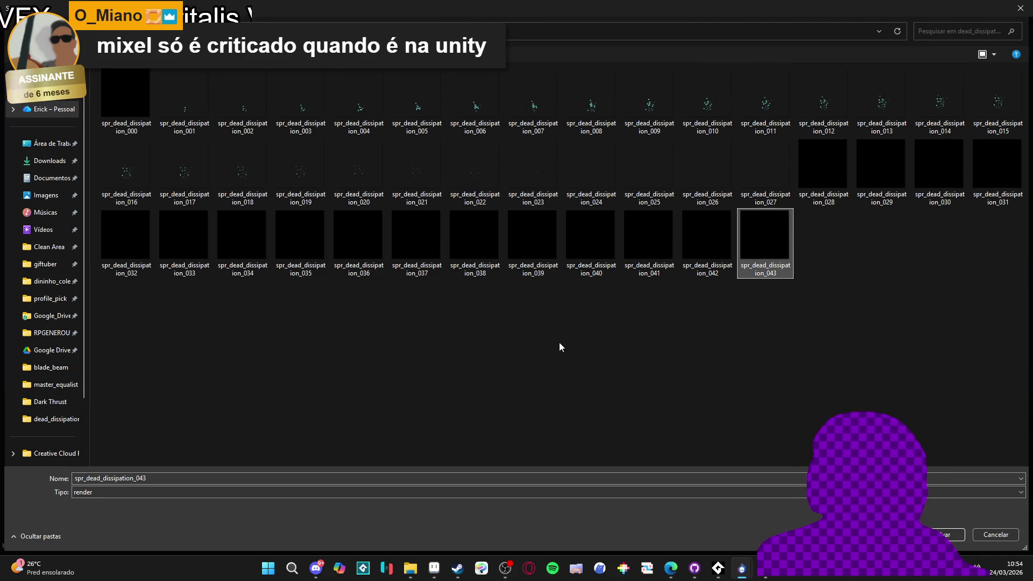
pyautogui.click(996, 534)
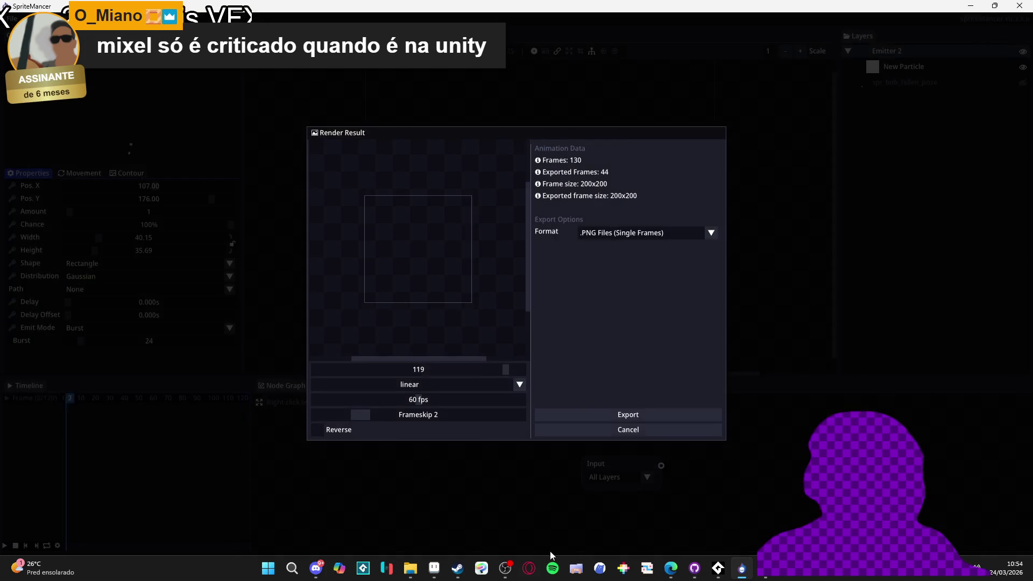
# In Aseprite, load the numbered PNG frames as one animation and play it.
pyautogui.click(435, 569)
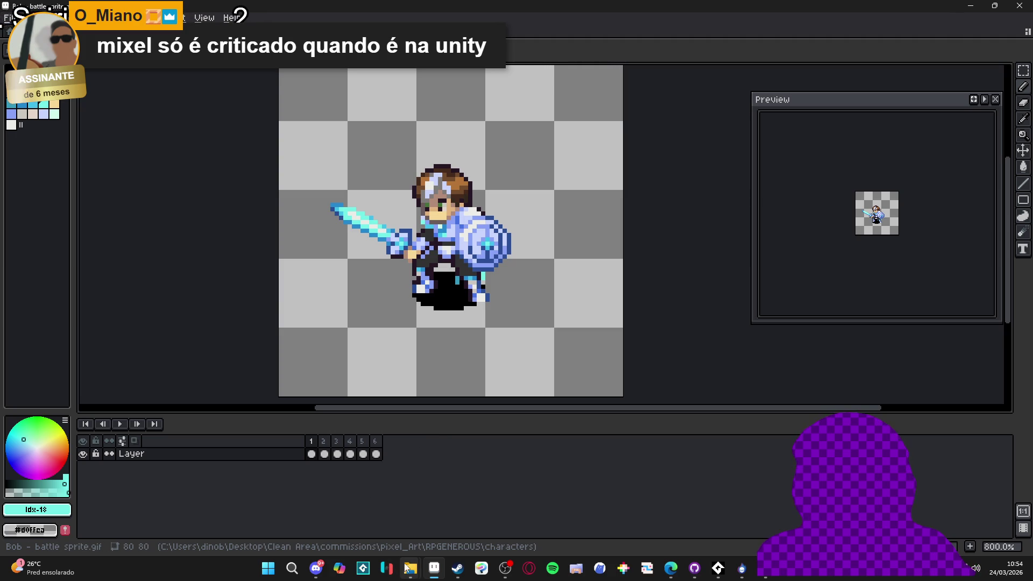
pyautogui.moveTo(410, 568)
pyautogui.moveTo(380, 502)
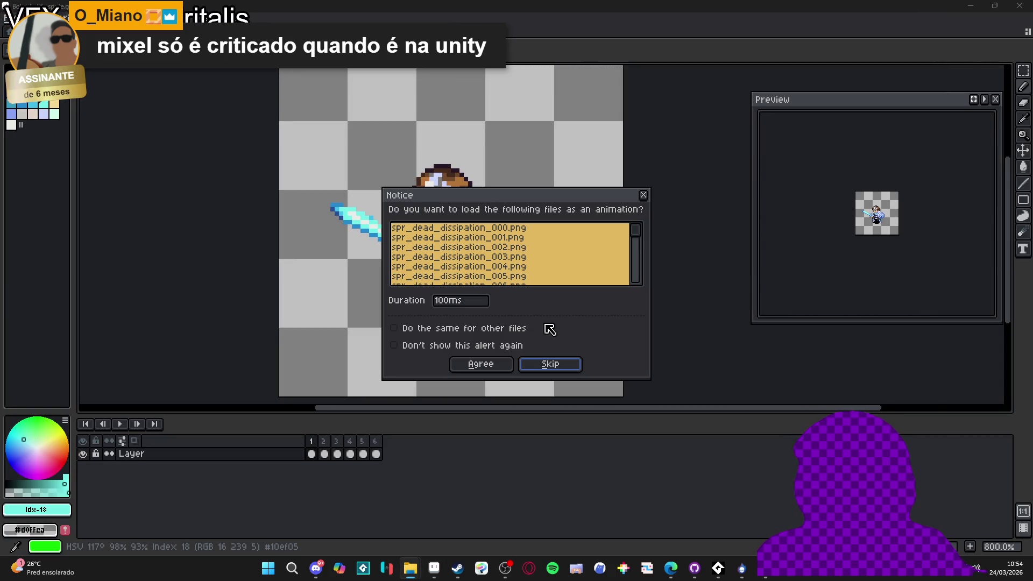
pyautogui.click(479, 366)
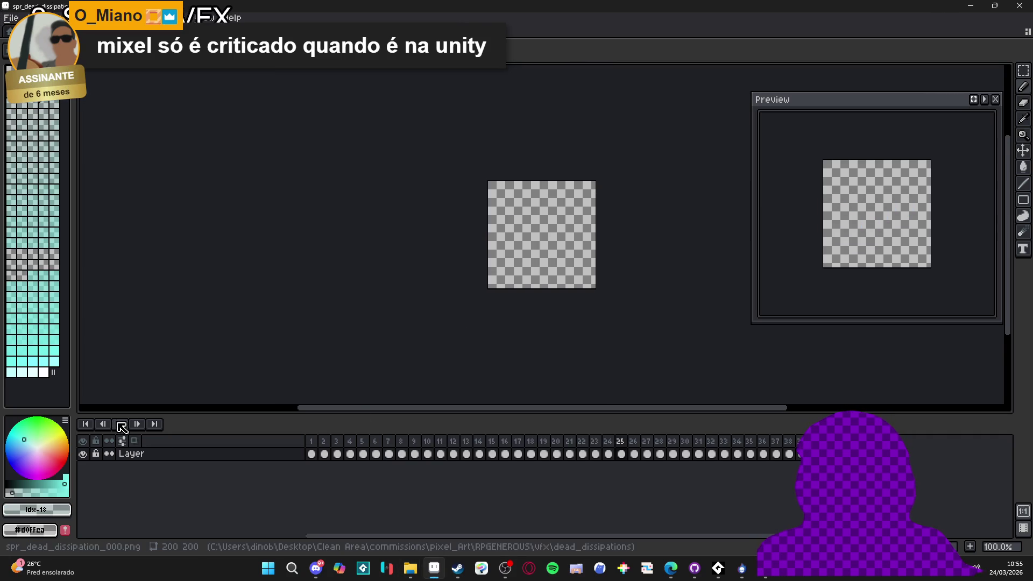
pyautogui.click(116, 423)
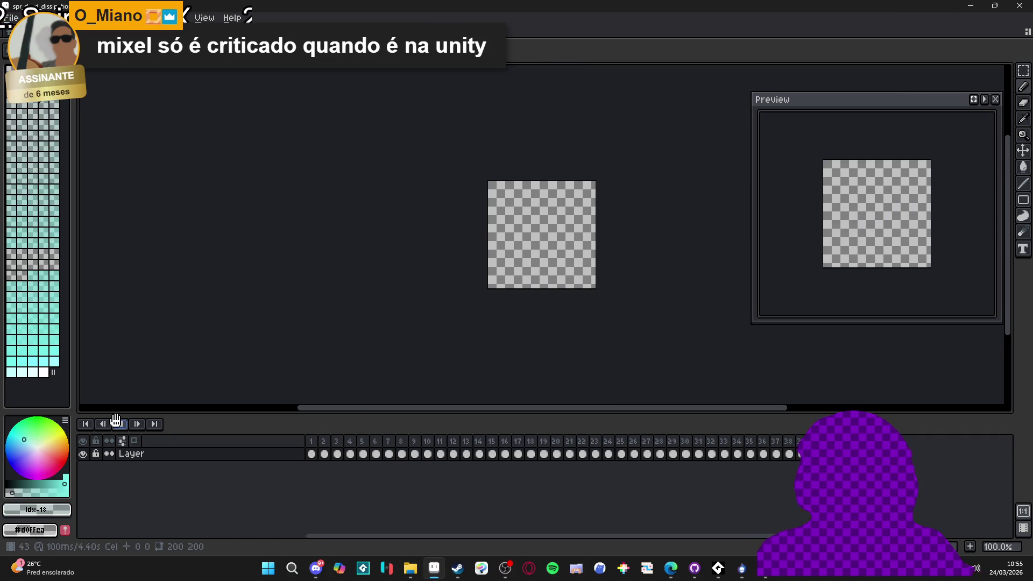
# Trim the sprite to a 55×84 canvas, center it, and preview the animation.
pyautogui.click(61, 17)
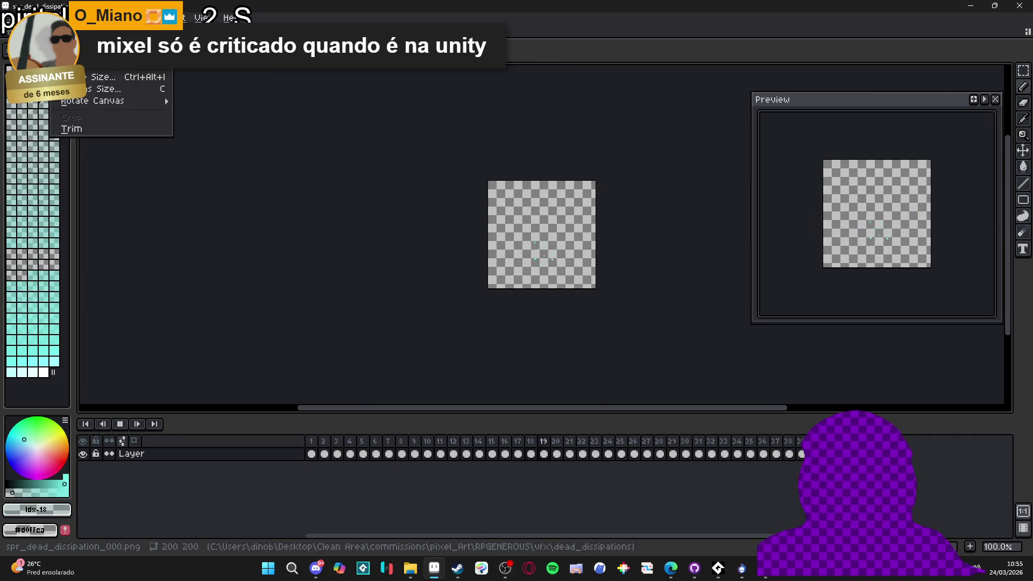
pyautogui.click(86, 132)
pyautogui.scroll(3, 560, 323)
pyautogui.moveTo(559, 323); pyautogui.dragTo(500, 346)
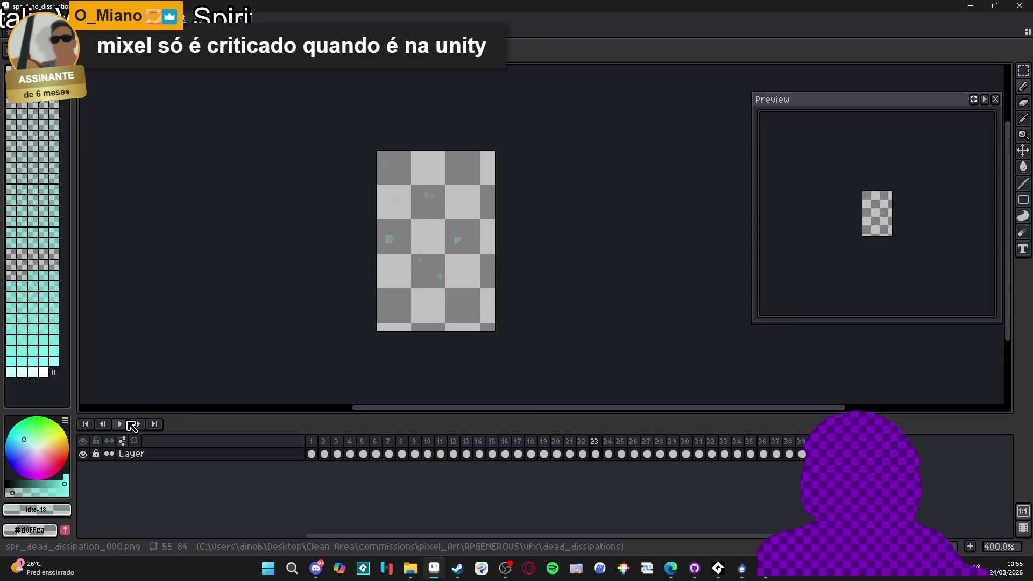
pyautogui.click(120, 424)
pyautogui.click(120, 424)
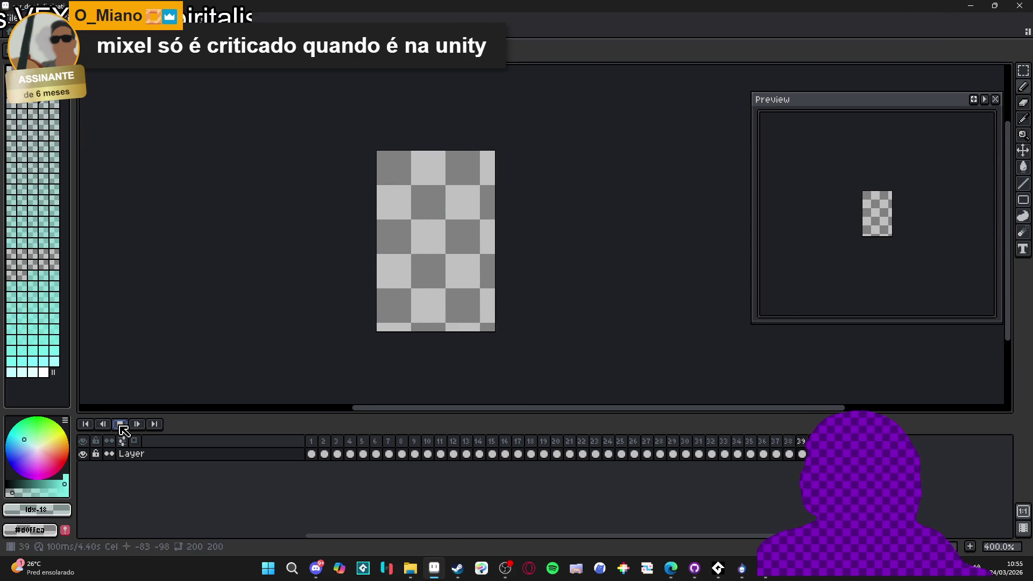
# Cancel the single-frame duration change and select all 44 frames.
pyautogui.press('p')
pyautogui.click(574, 313)
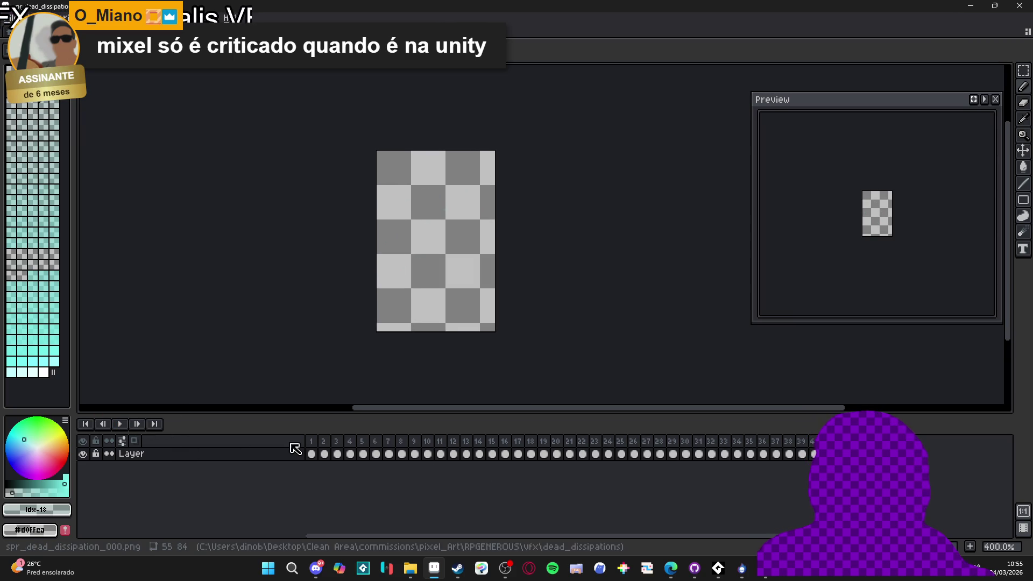
pyautogui.click(311, 441)
# Set every frame's duration to 50 ms and play the faster animation.
pyautogui.keyDown('shift'); pyautogui.click(867, 441); pyautogui.keyUp('shift')
pyautogui.write('p')
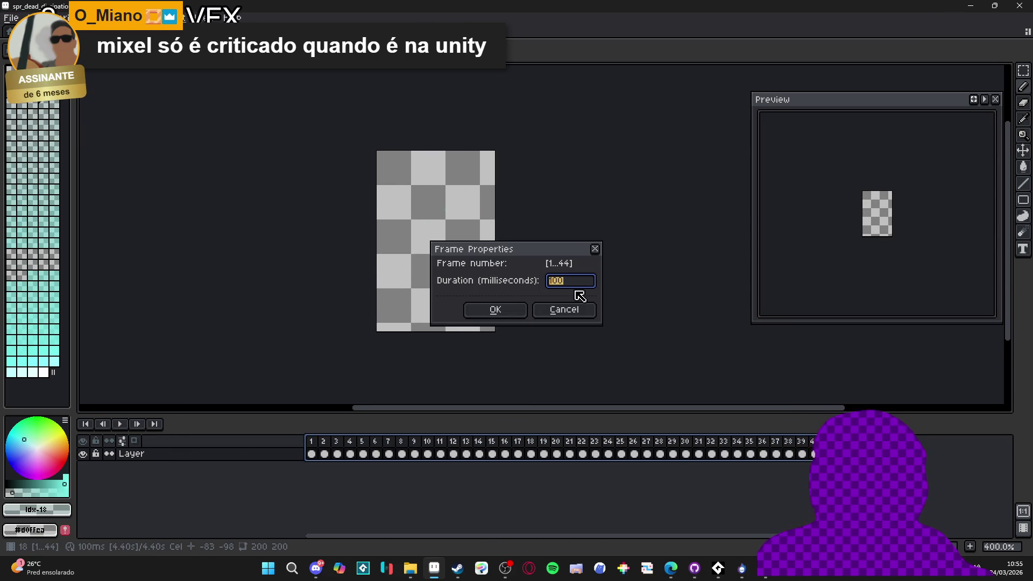
pyautogui.write('50')
pyautogui.press('Return')
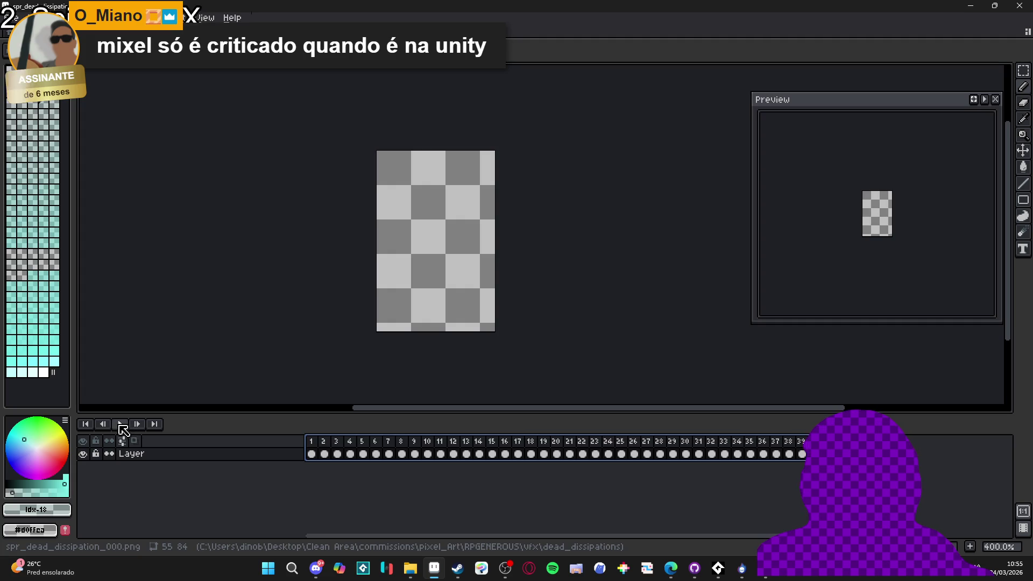
pyautogui.click(120, 424)
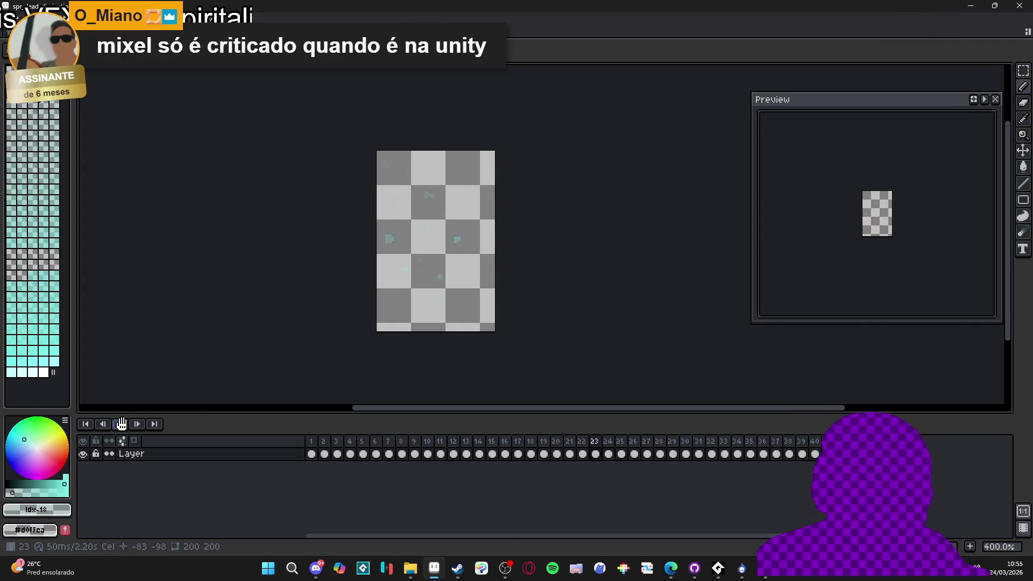
# Zoom in, play and stop the animation, then check frames 1 and 2.
pyautogui.hotkey('ctrl', 'Tab')
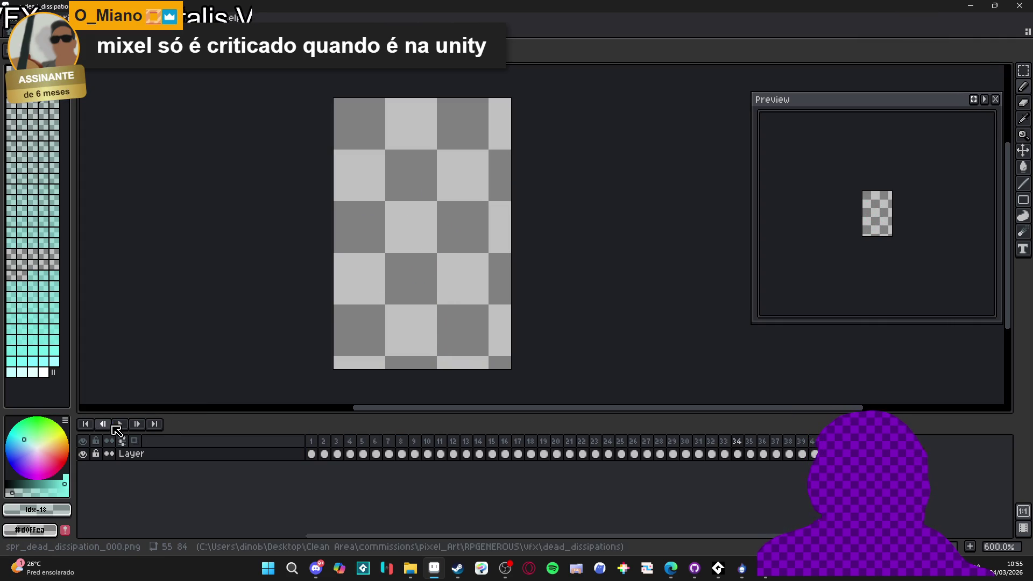
pyautogui.click(117, 424)
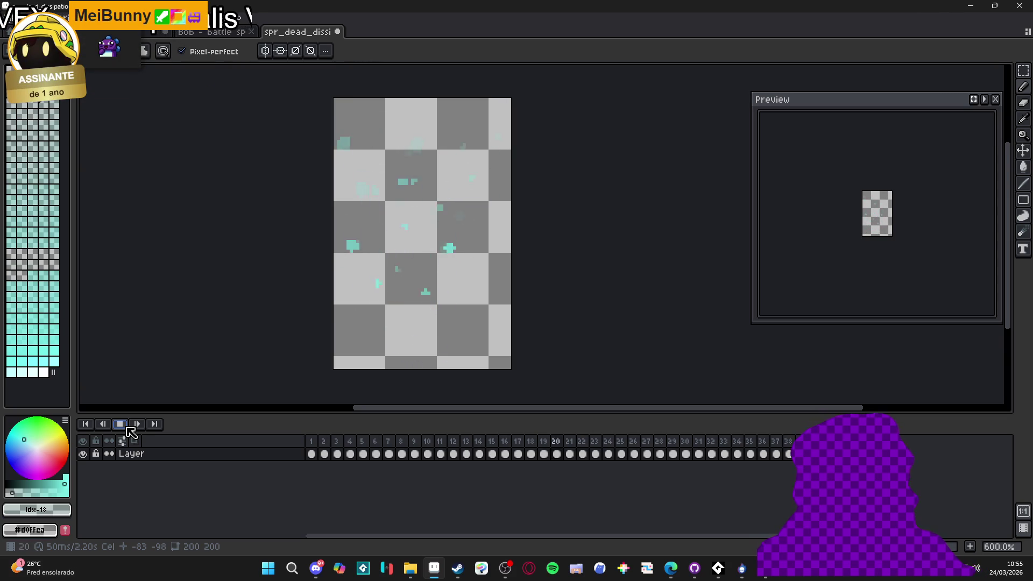
pyautogui.click(120, 424)
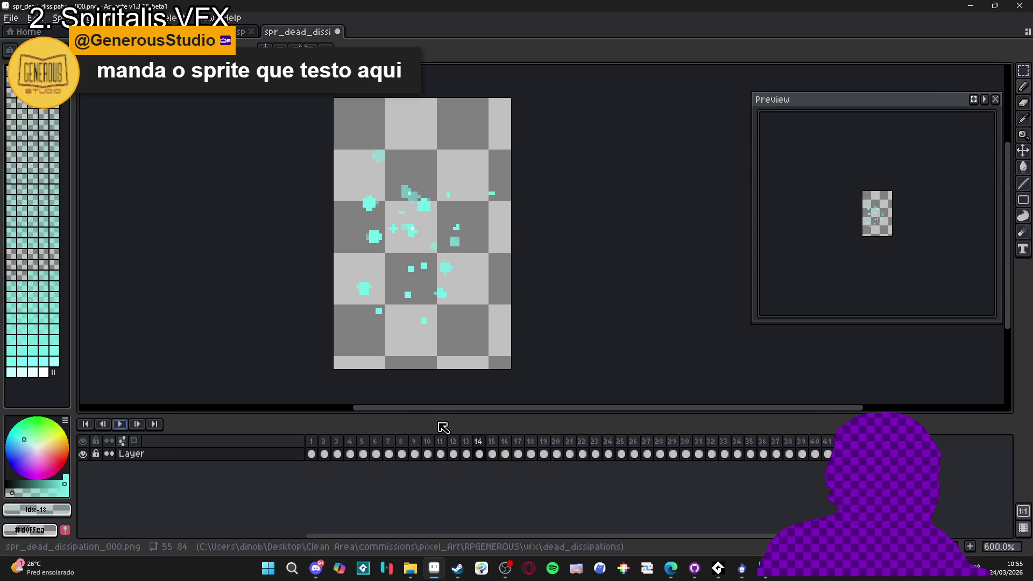
pyautogui.click(311, 455)
pyautogui.click(324, 454)
pyautogui.click(316, 456)
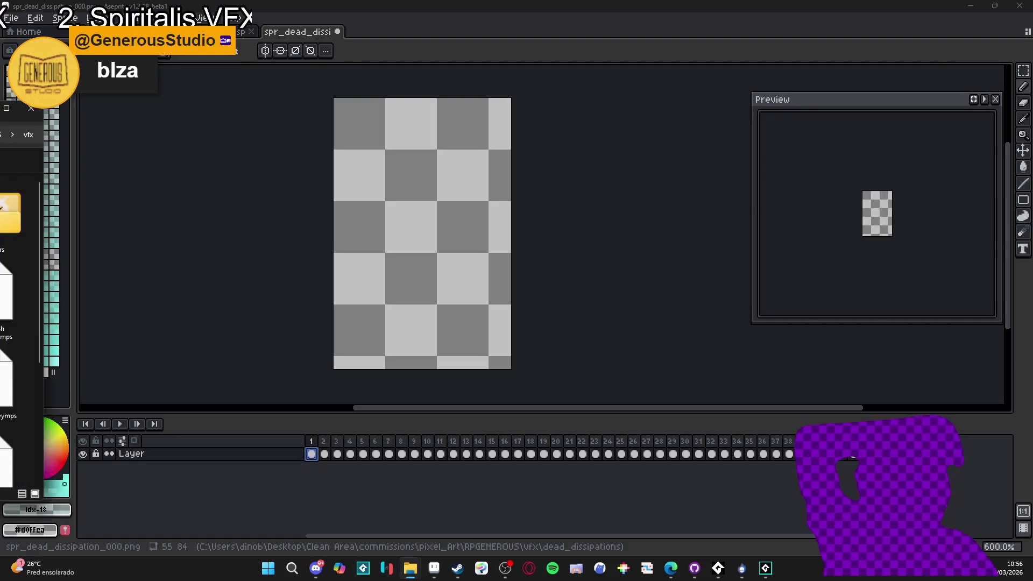
pyautogui.hotkey('alt', 'Tab')
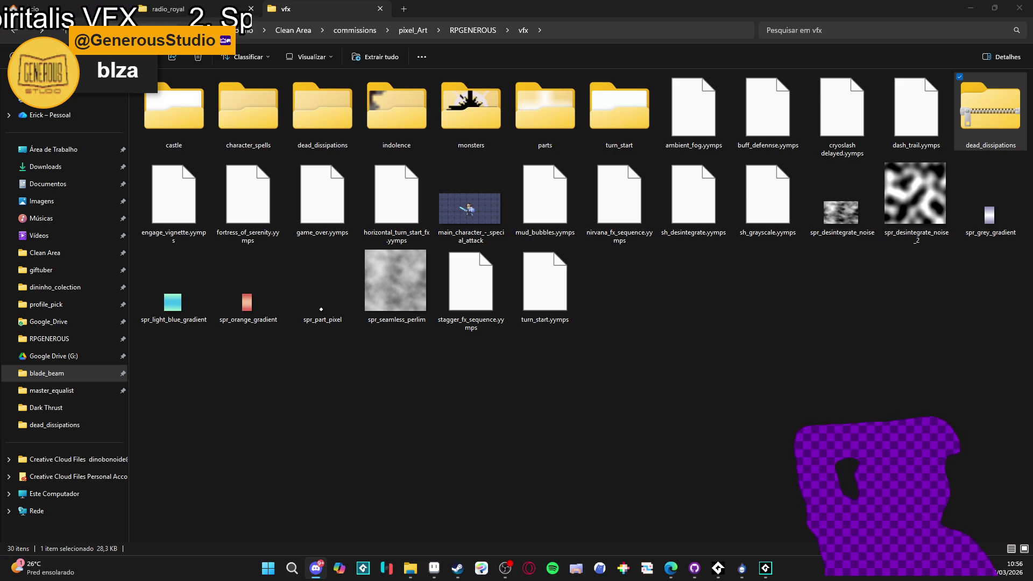
pyautogui.hotkey('alt', 'Tab')
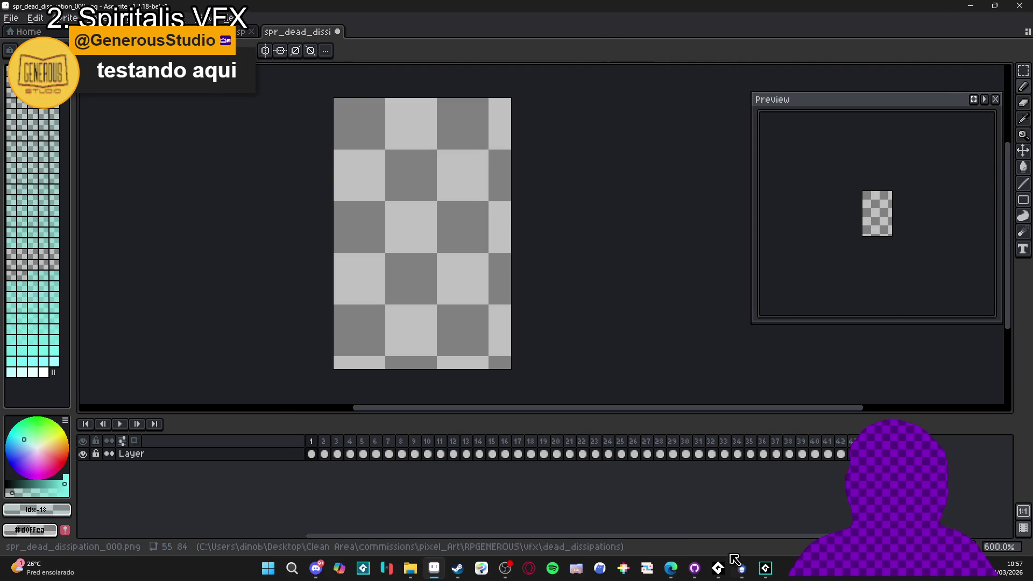
# In GameMaker, widen the room workspace and build and run Spiritalis with F5.
pyautogui.moveTo(721, 575)
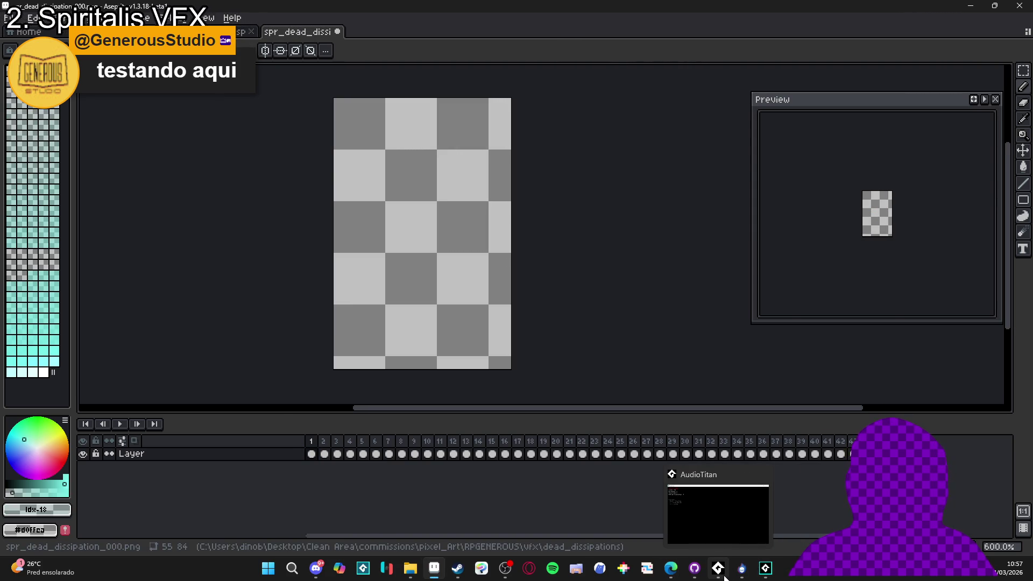
pyautogui.click(765, 569)
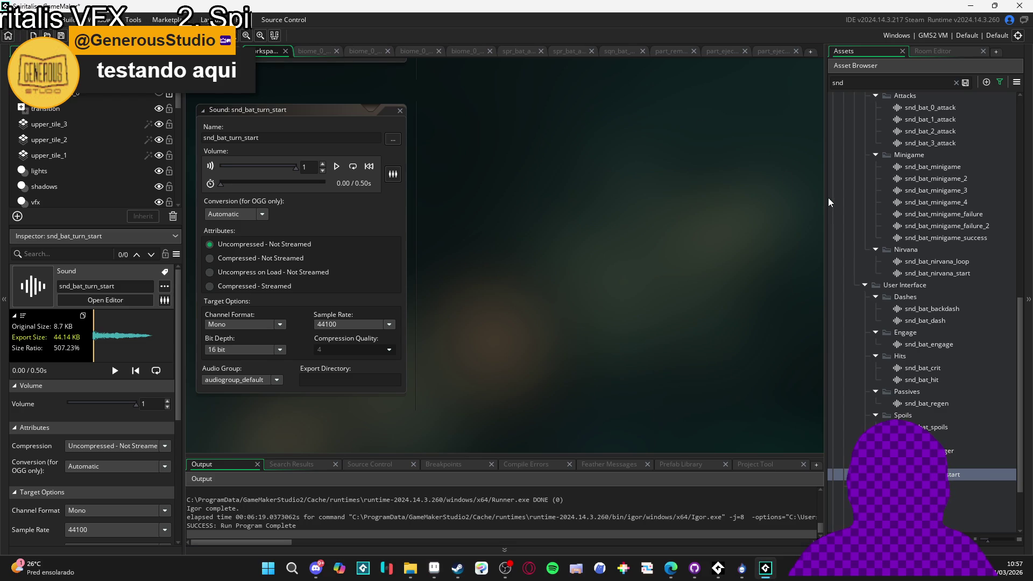
pyautogui.moveTo(827, 200)
pyautogui.mouseDown()
pyautogui.moveTo(893, 221)
pyautogui.moveTo(871, 227)
pyautogui.mouseUp()
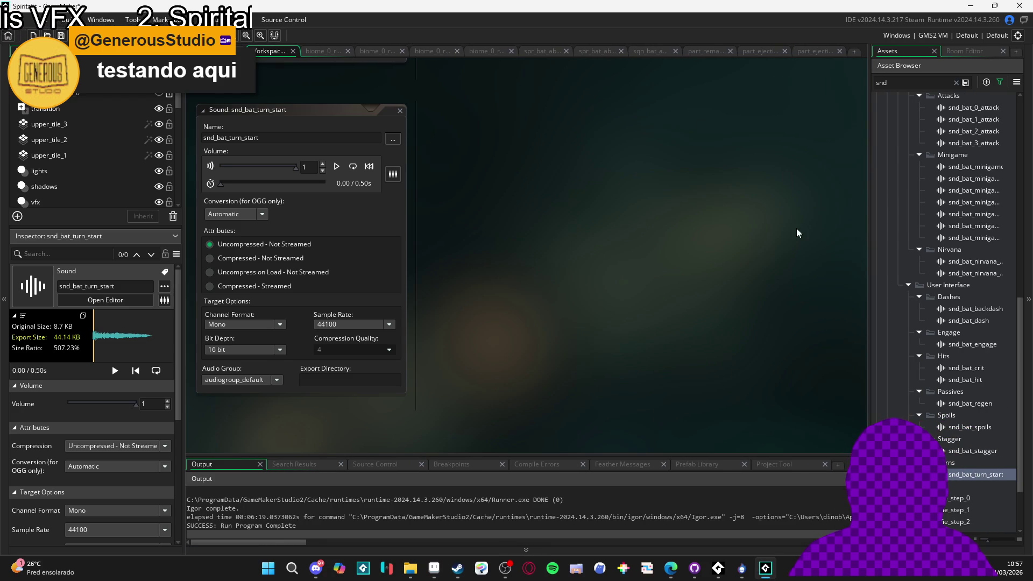
pyautogui.press('F5')
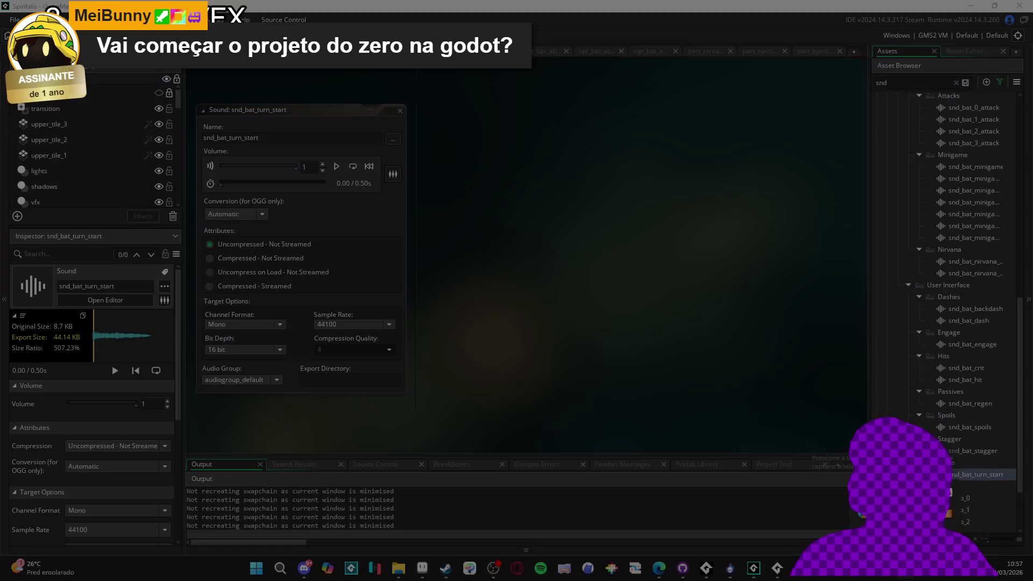
pyautogui.press('Escape')
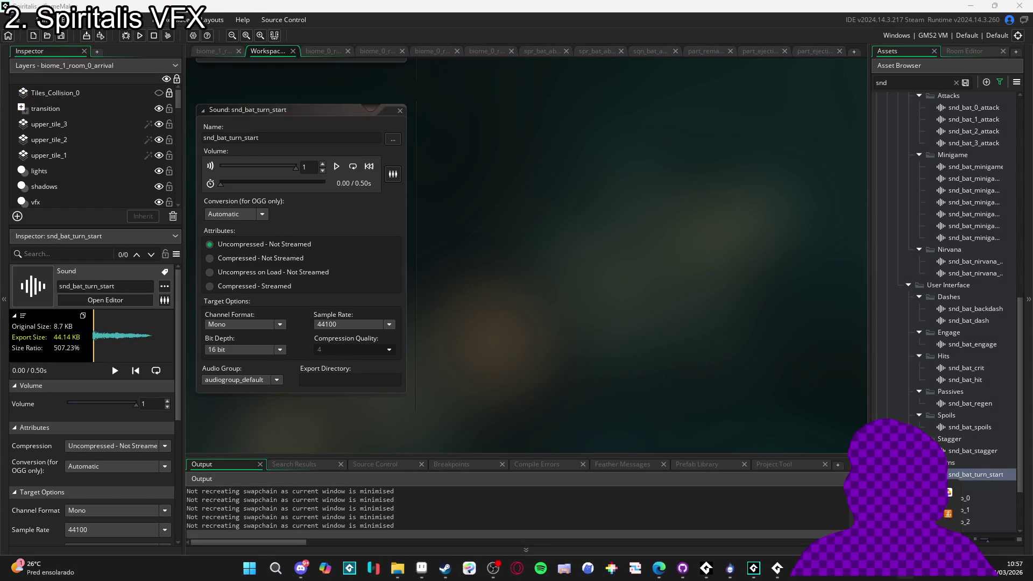
# Open Lightshot's settings, glance at the hotkeys, and close them unchanged.
pyautogui.rightClick(891, 487)
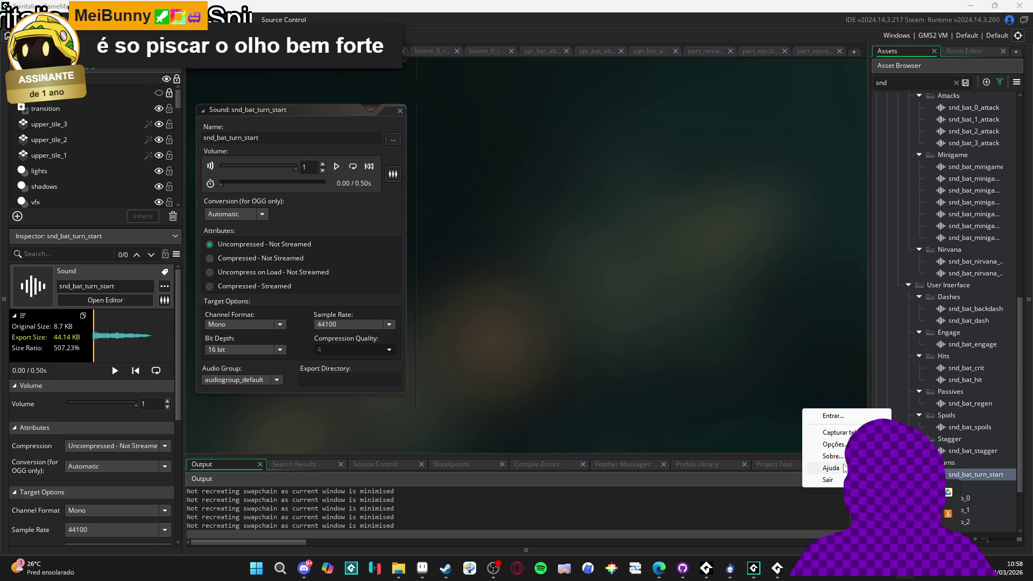
pyautogui.click(834, 445)
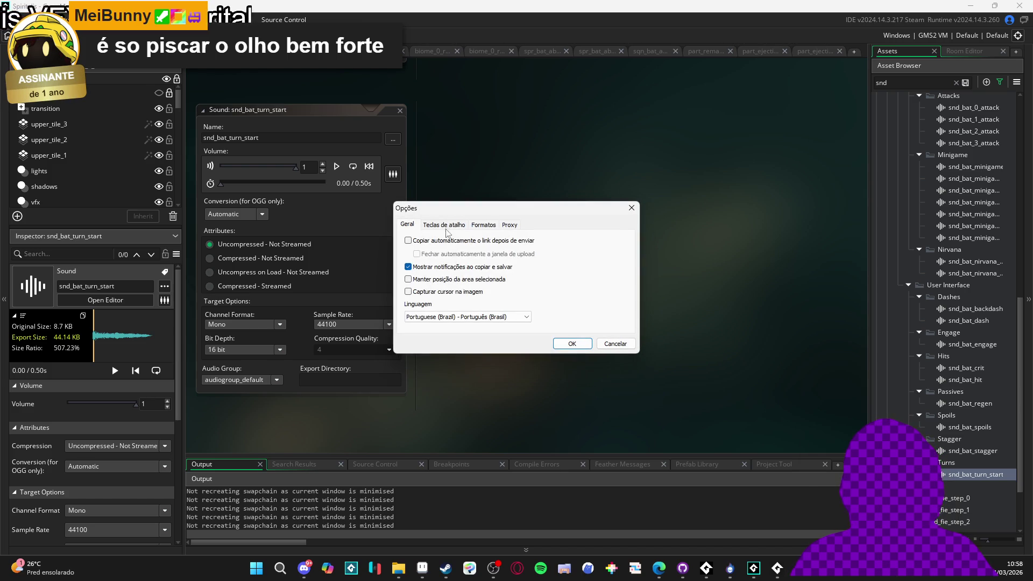
pyautogui.click(444, 226)
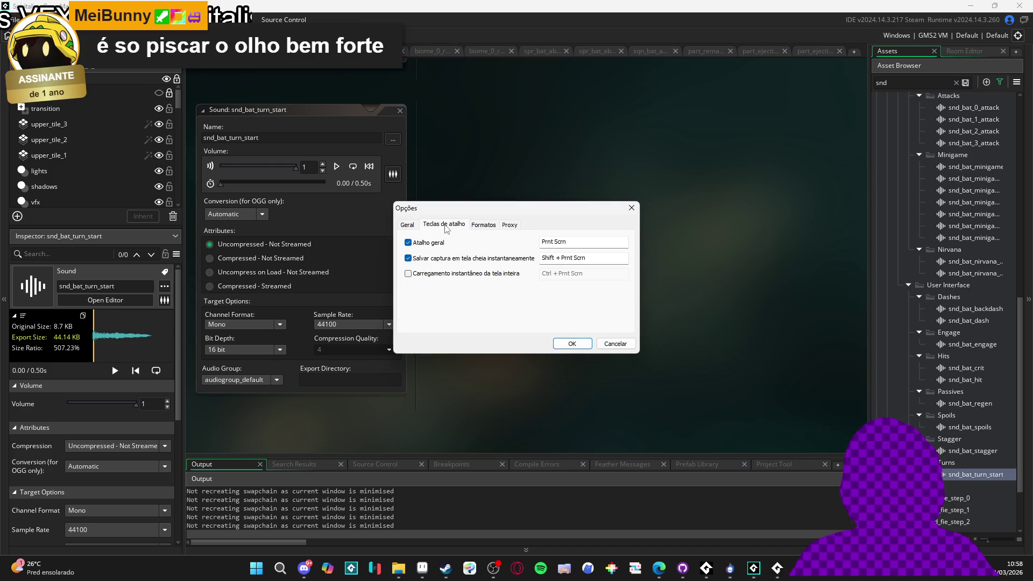
pyautogui.click(618, 344)
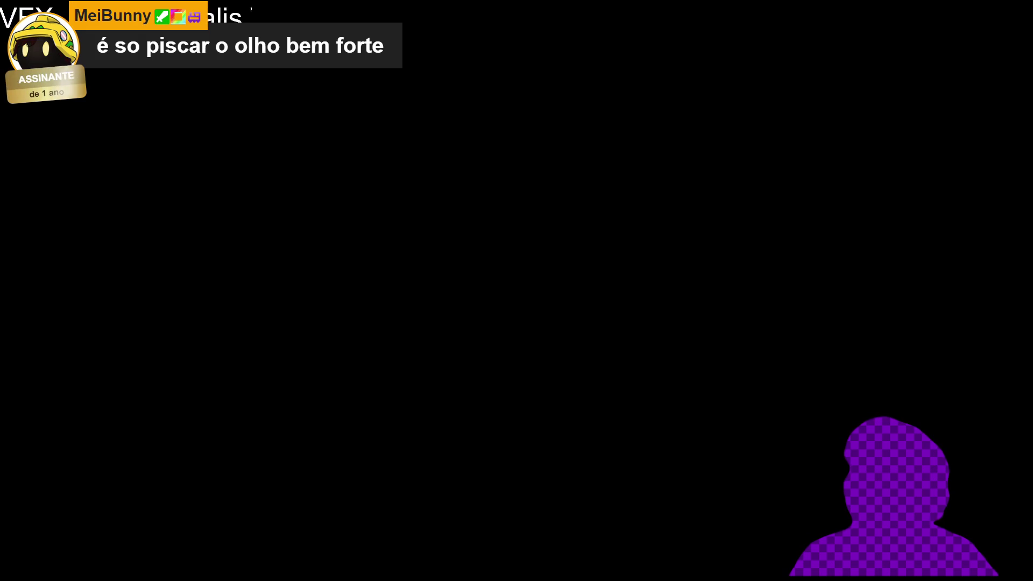
# Reopen Lightshot's settings and browse the hotkey, format, proxy and general tabs.
pyautogui.rightClick(842, 457)
pyautogui.click(840, 456)
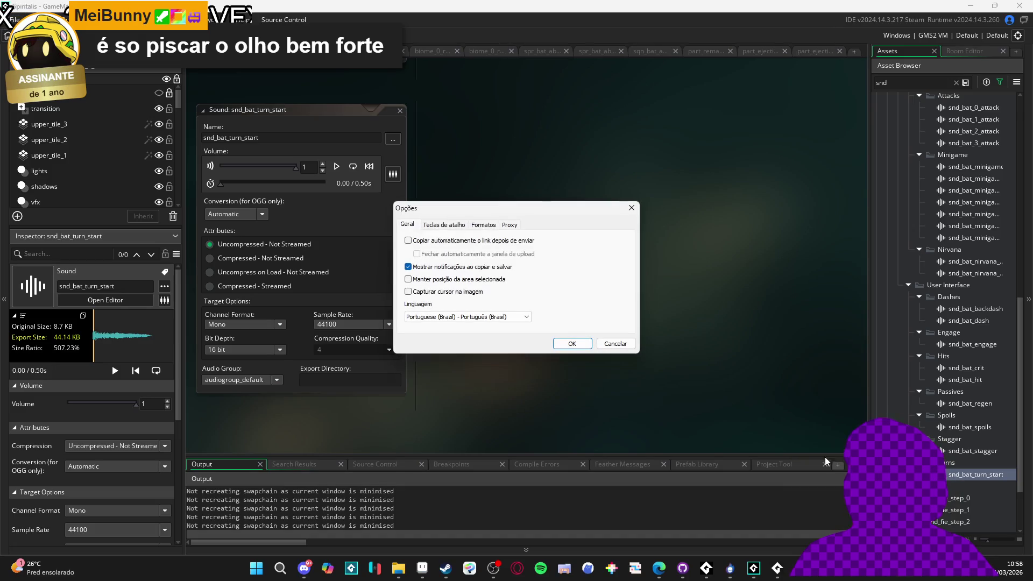
pyautogui.click(455, 225)
pyautogui.click(482, 225)
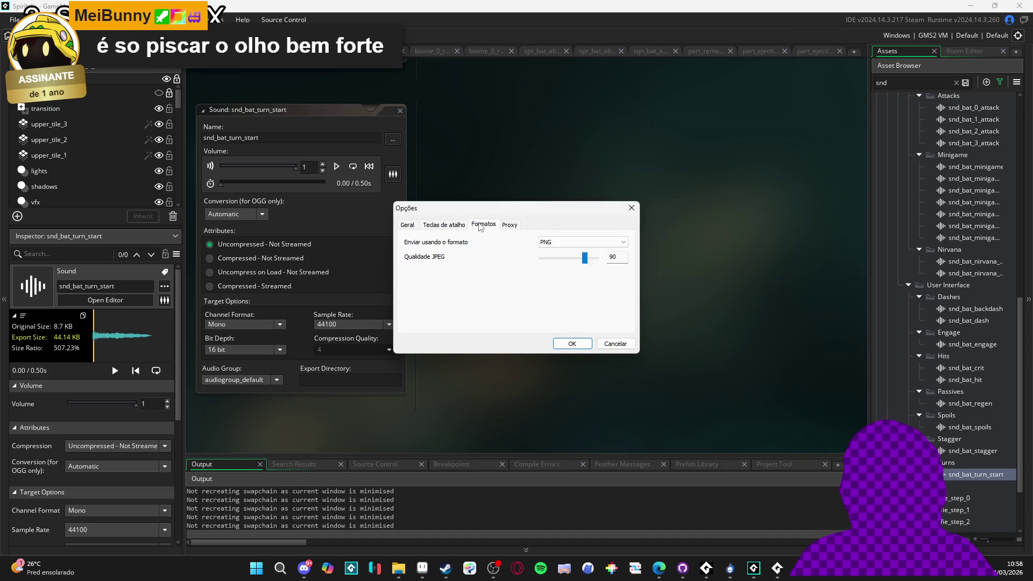
pyautogui.click(508, 225)
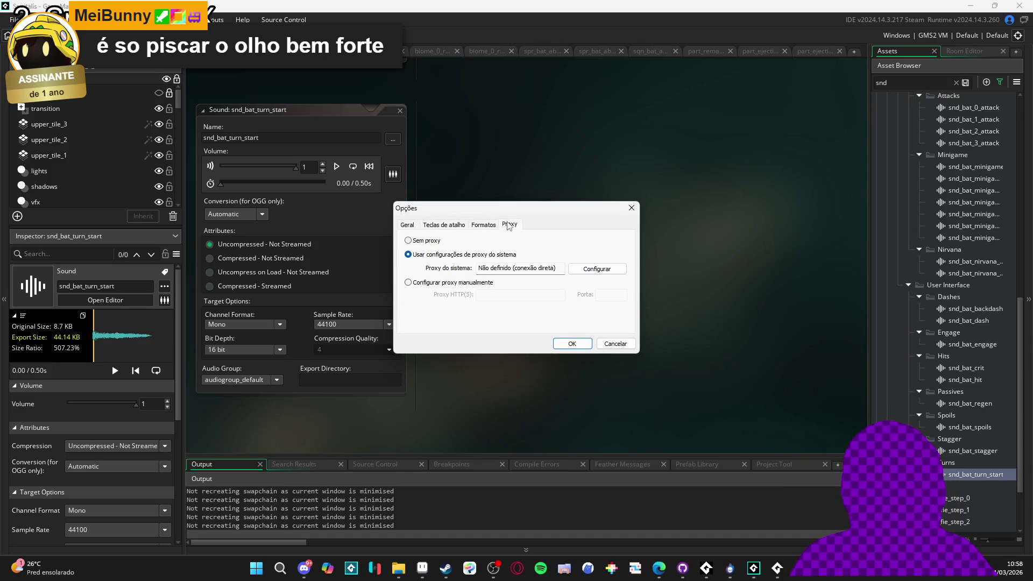
pyautogui.click(407, 225)
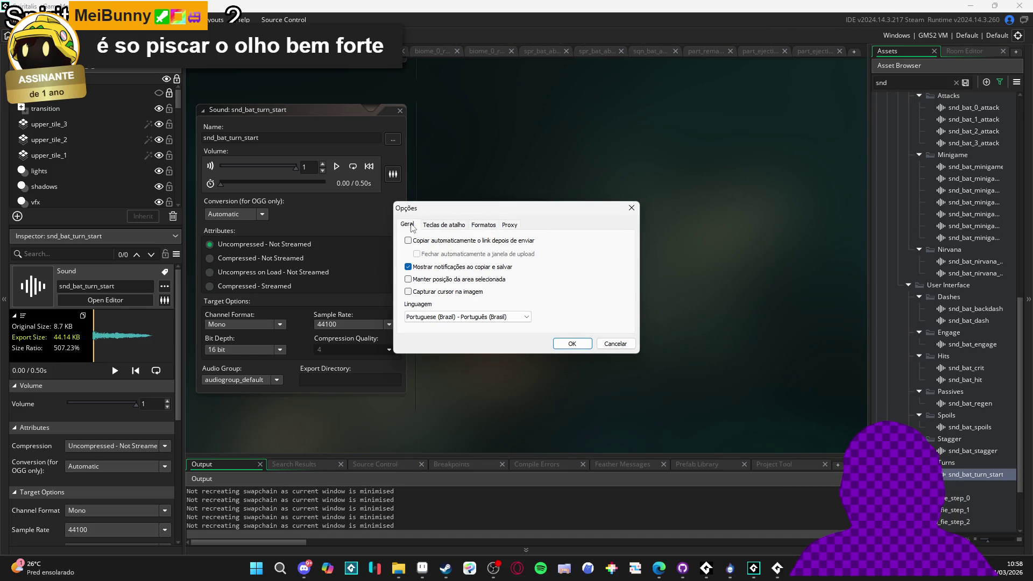
pyautogui.click(451, 226)
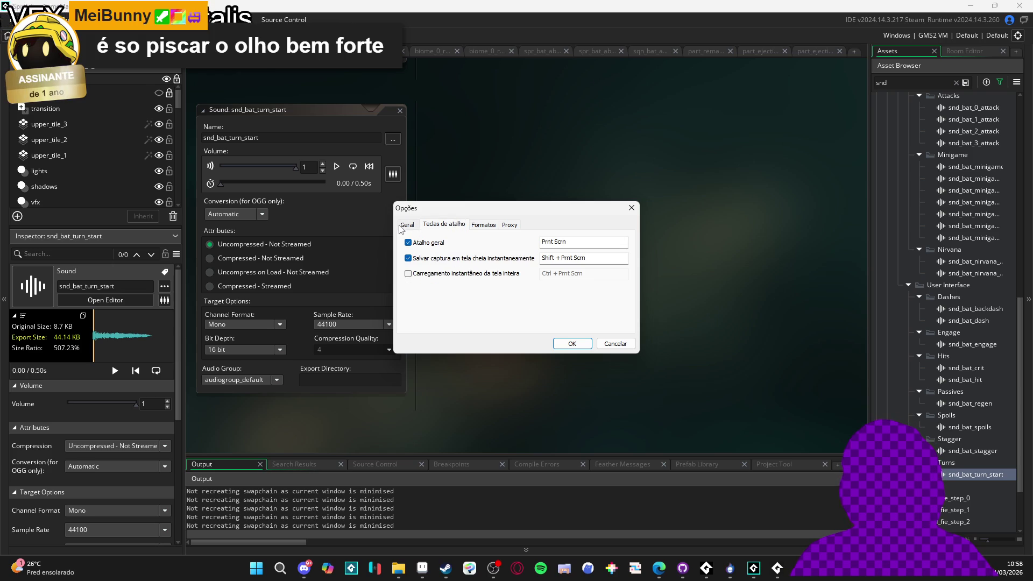
# In Aseprite, create a blank 336x448 sprite, then close it to return to spr_dead_dissipation_000.png.
pyautogui.click(422, 568)
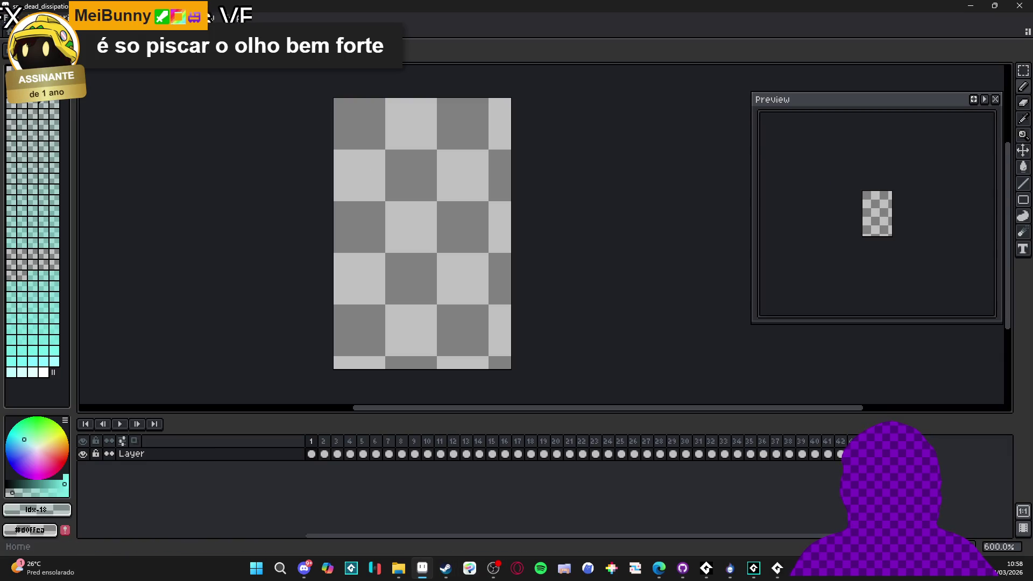
pyautogui.click(10, 17)
pyautogui.click(16, 72)
pyautogui.click(484, 401)
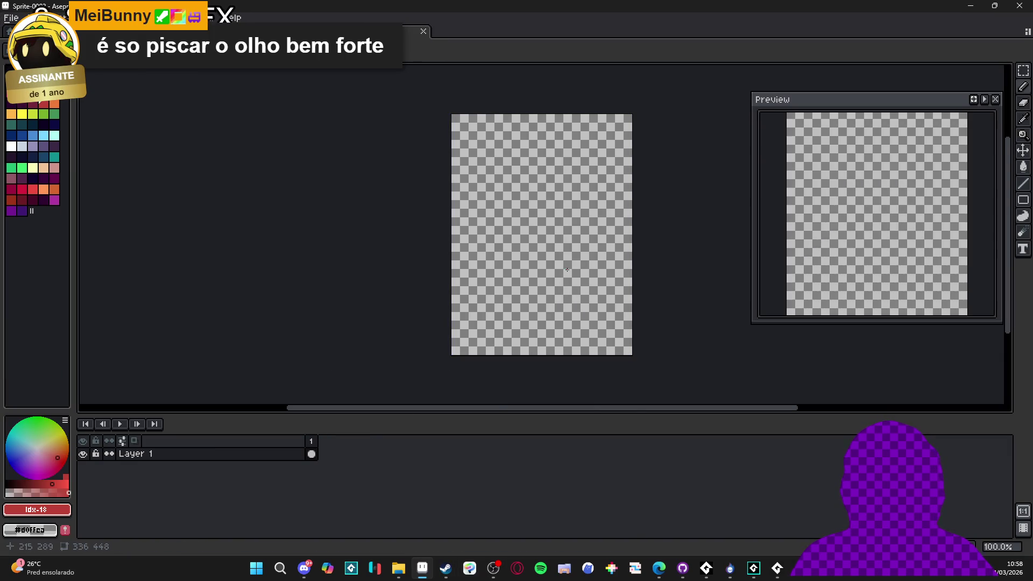
pyautogui.click(423, 31)
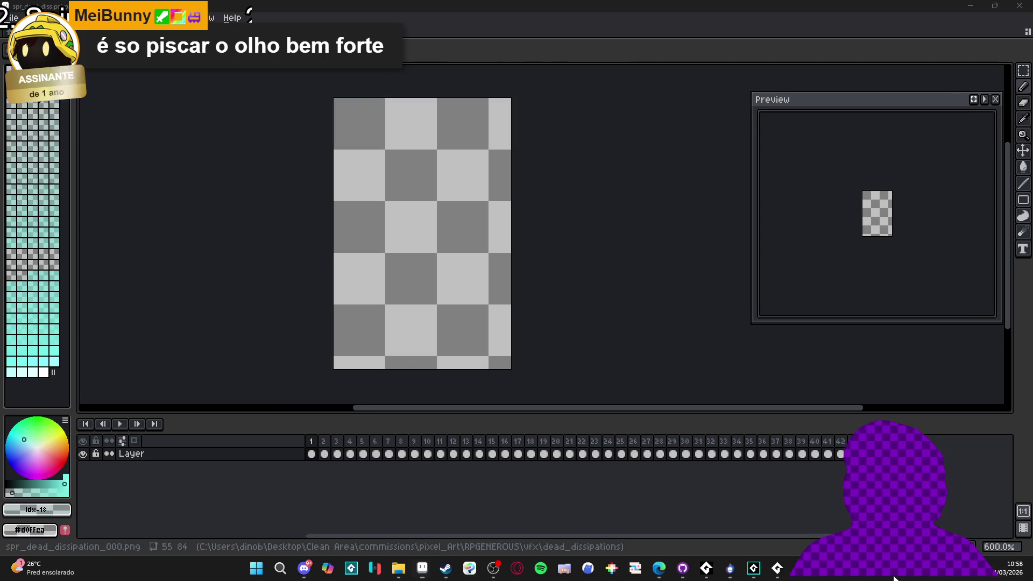
# Review Lightshot's settings tabs again, keep PNG as the upload format, and confirm with OK.
pyautogui.click(828, 446)
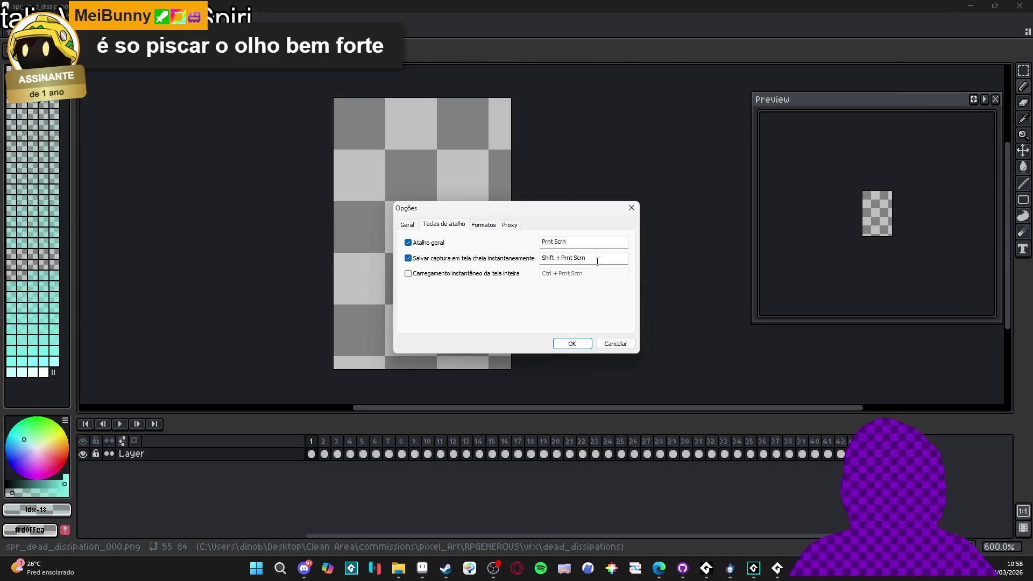
pyautogui.click(407, 224)
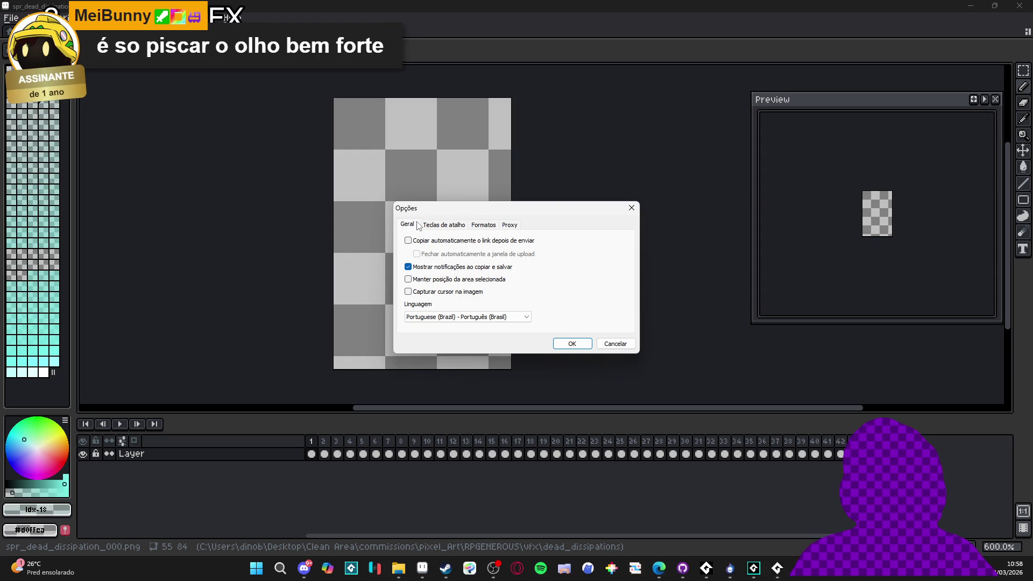
pyautogui.click(450, 227)
pyautogui.click(482, 226)
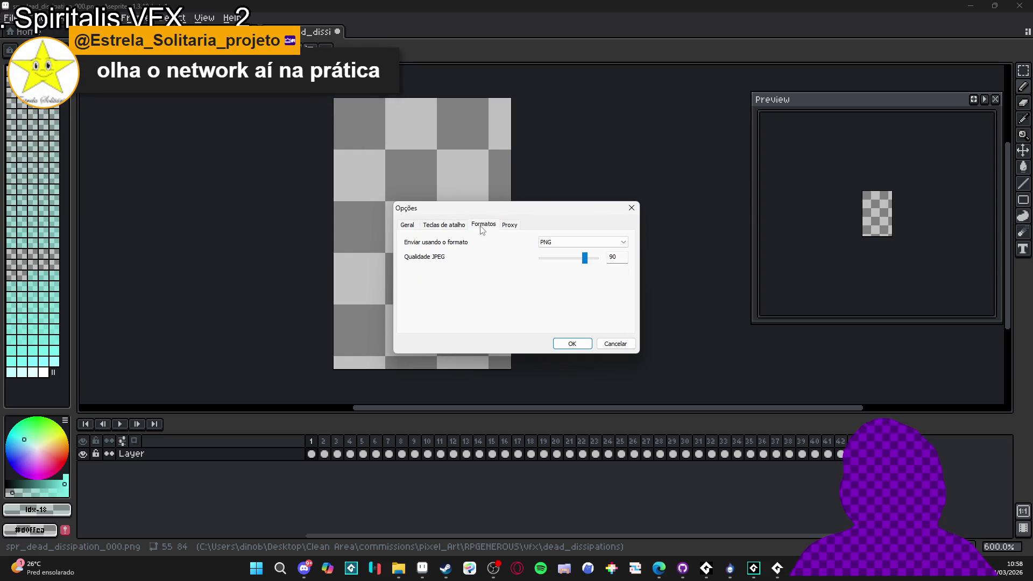
pyautogui.click(513, 226)
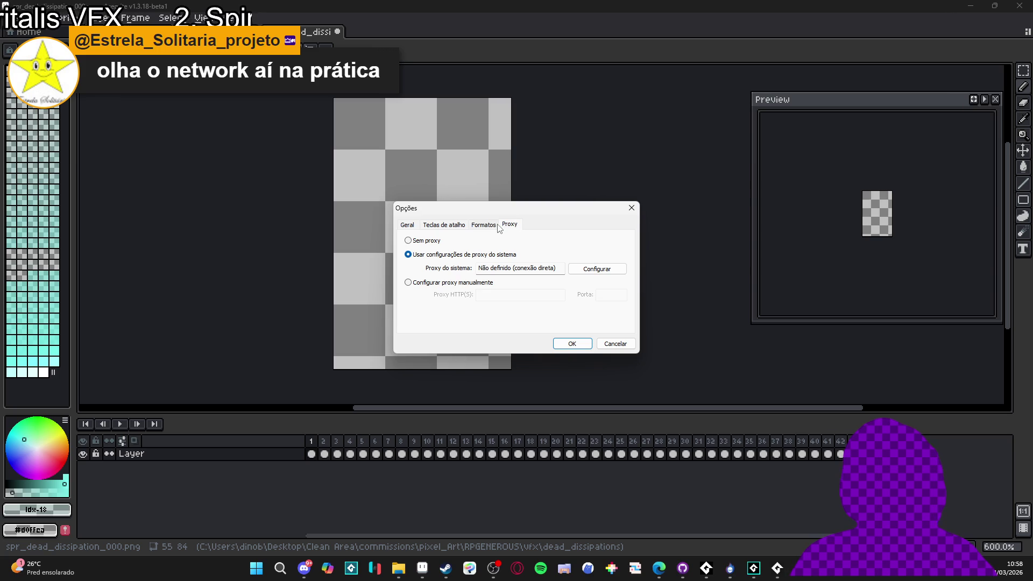
pyautogui.click(483, 226)
pyautogui.click(585, 242)
pyautogui.click(591, 250)
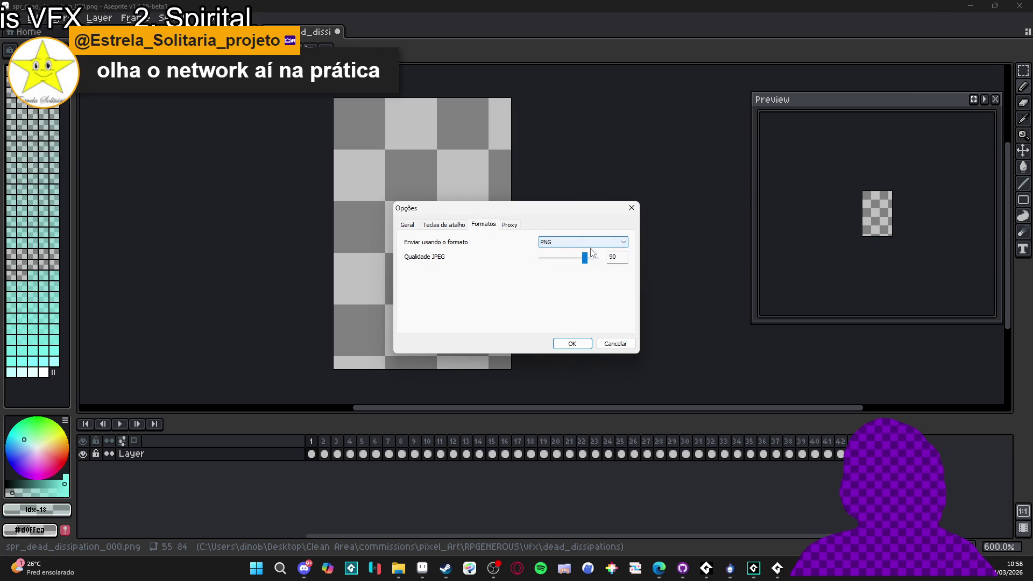
pyautogui.click(407, 225)
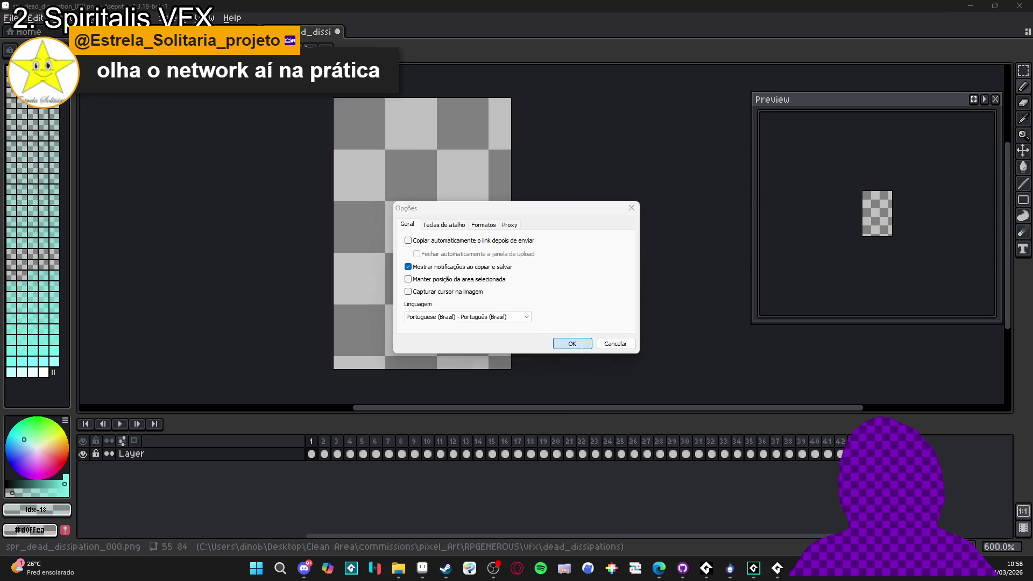
pyautogui.click(572, 344)
# Create a blank 1920x1080 sprite, then open the Lightshot screenshot Screenshot_17.png.
pyautogui.click(775, 575)
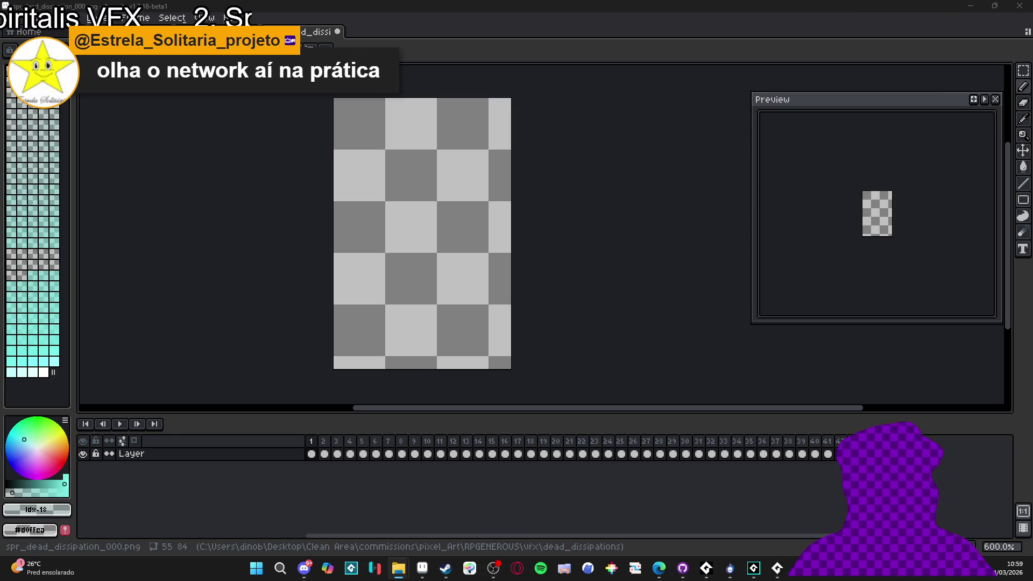
pyautogui.moveTo(431, 576)
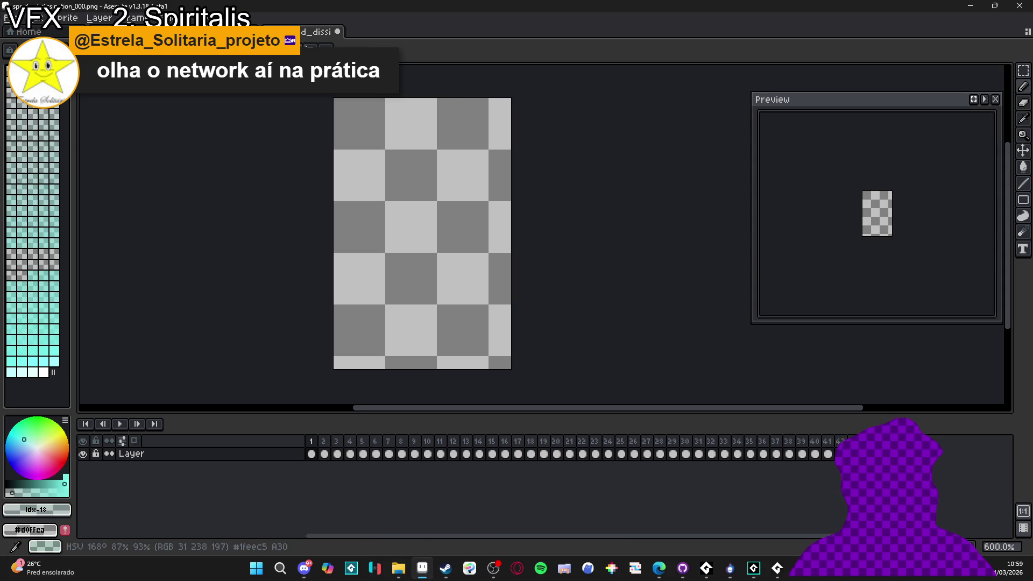
pyautogui.click(13, 17)
pyautogui.click(17, 32)
pyautogui.write('1')
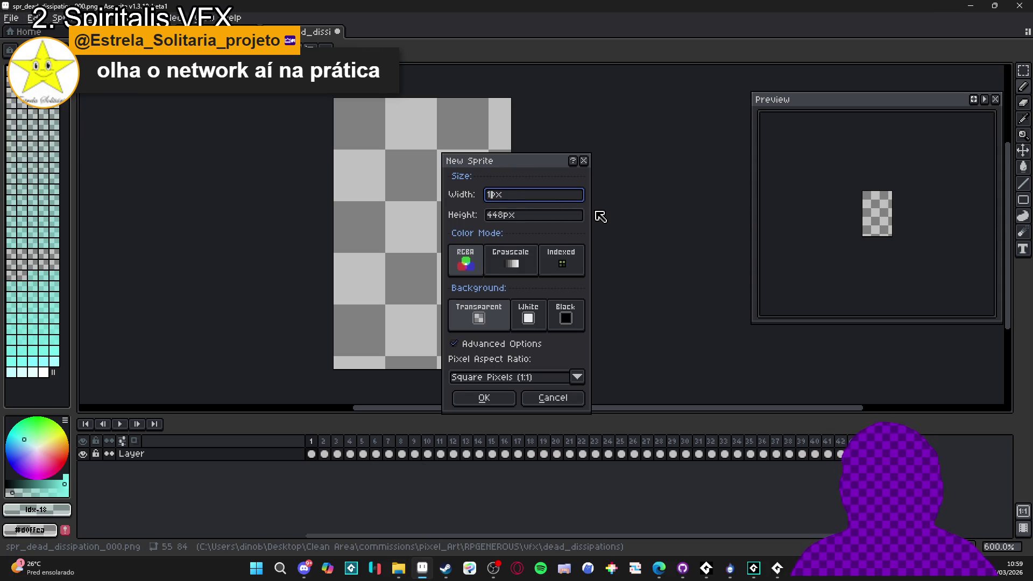
pyautogui.write('920')
pyautogui.press('Tab')
pyautogui.write('80')
pyautogui.press('Return')
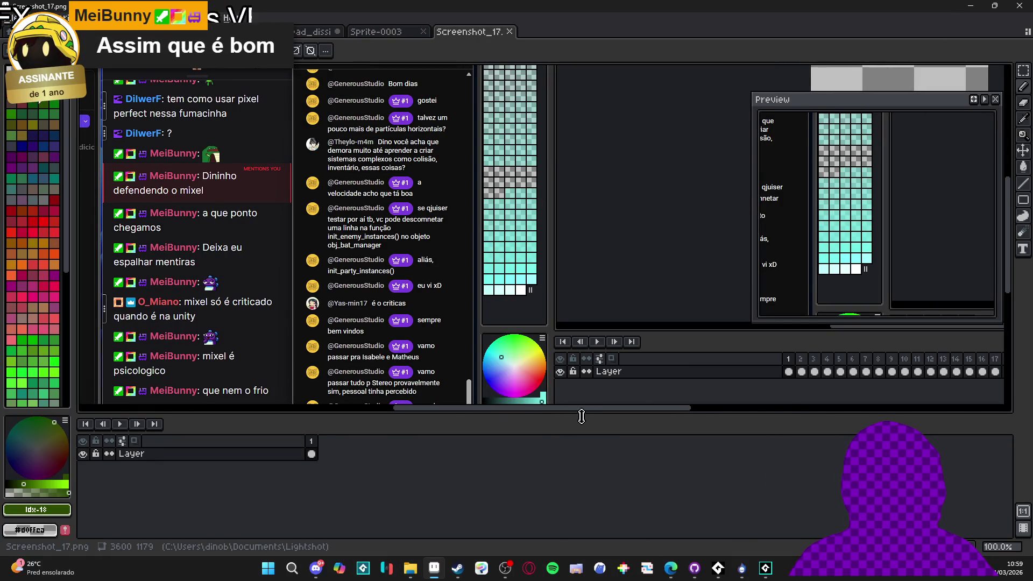
pyautogui.moveTo(582, 417)
pyautogui.mouseDown()
pyautogui.moveTo(888, 414)
pyautogui.moveTo(409, 414)
pyautogui.moveTo(806, 420)
pyautogui.mouseUp()
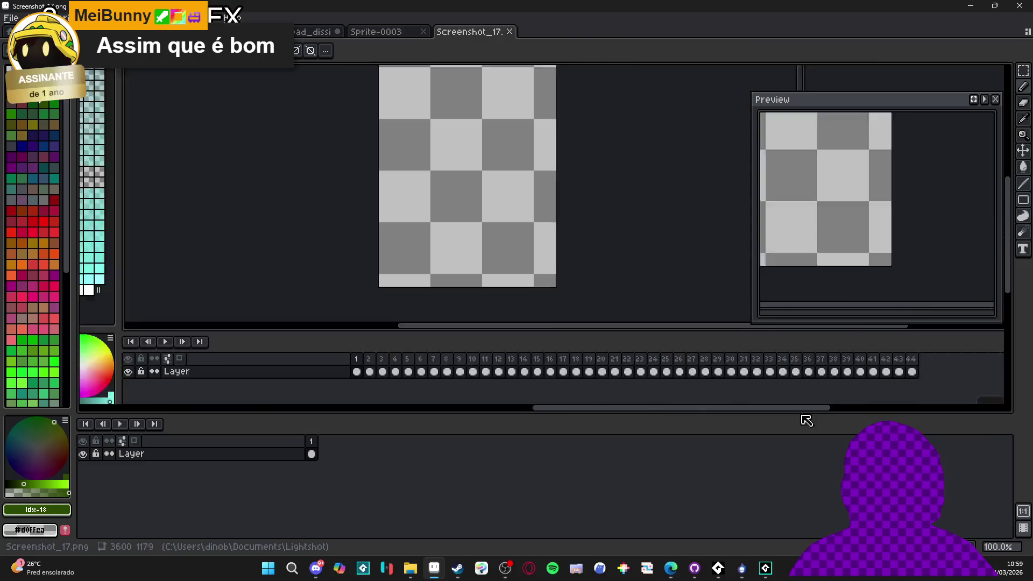
pyautogui.scroll(-4, 410, 258)
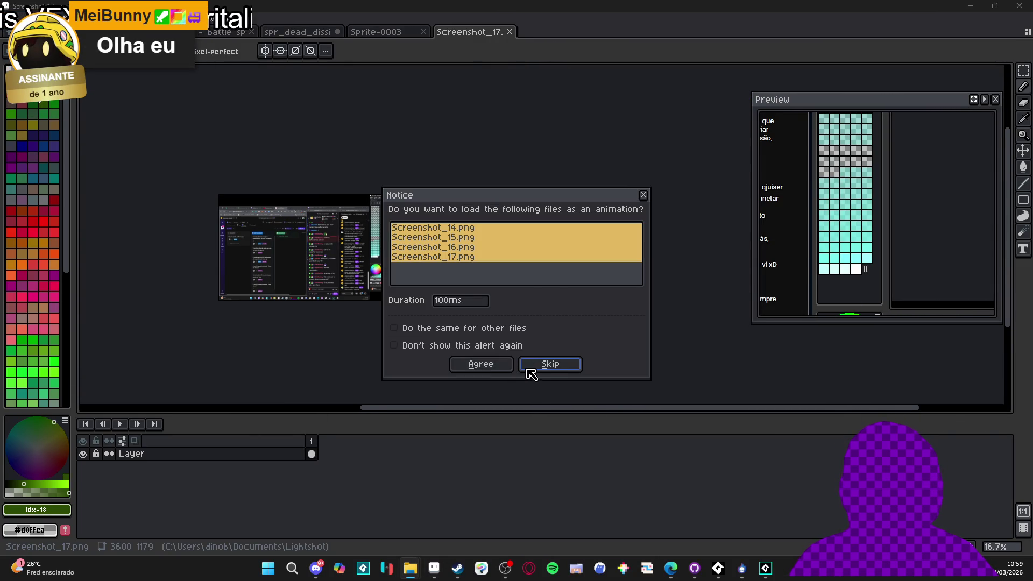
# Open Screenshot_14.png as a single image and trim its left side via Canvas Size.
pyautogui.click(537, 365)
pyautogui.scroll(-4, 523, 159)
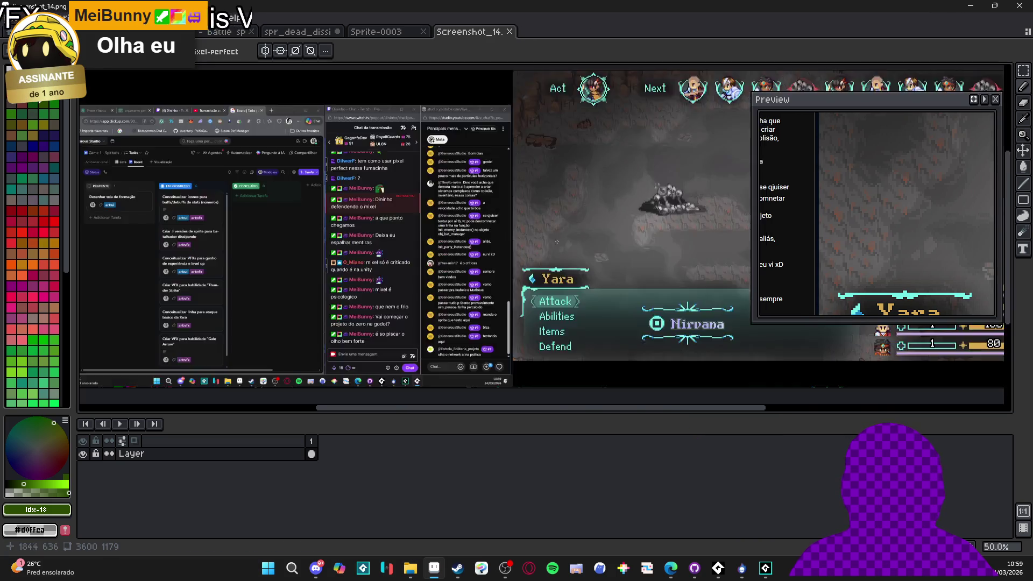
pyautogui.hotkey('ctrl', 'alt', 'c')
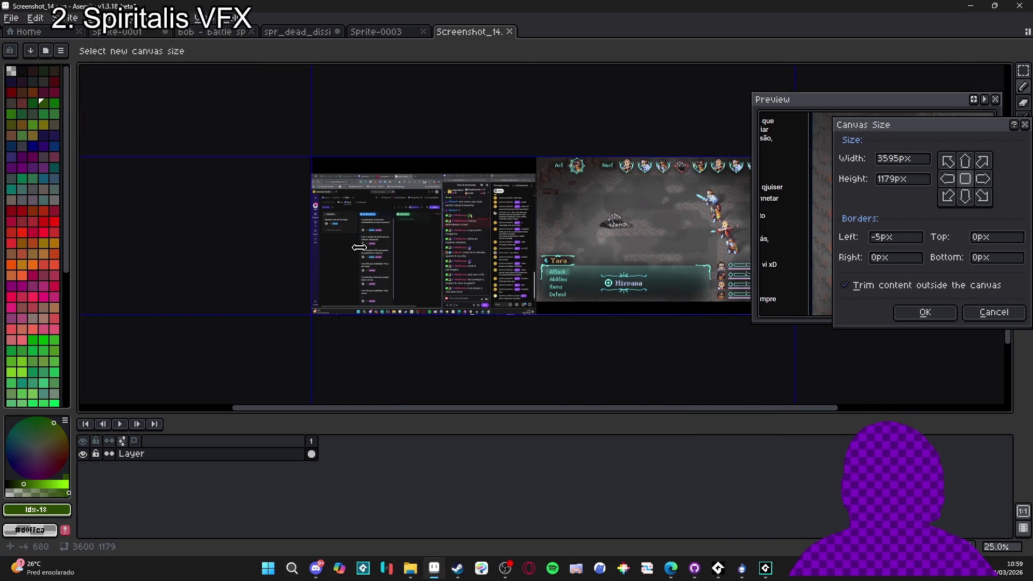
pyautogui.moveTo(312, 255)
pyautogui.mouseDown()
pyautogui.moveTo(533, 255)
pyautogui.moveTo(524, 255)
pyautogui.mouseUp()
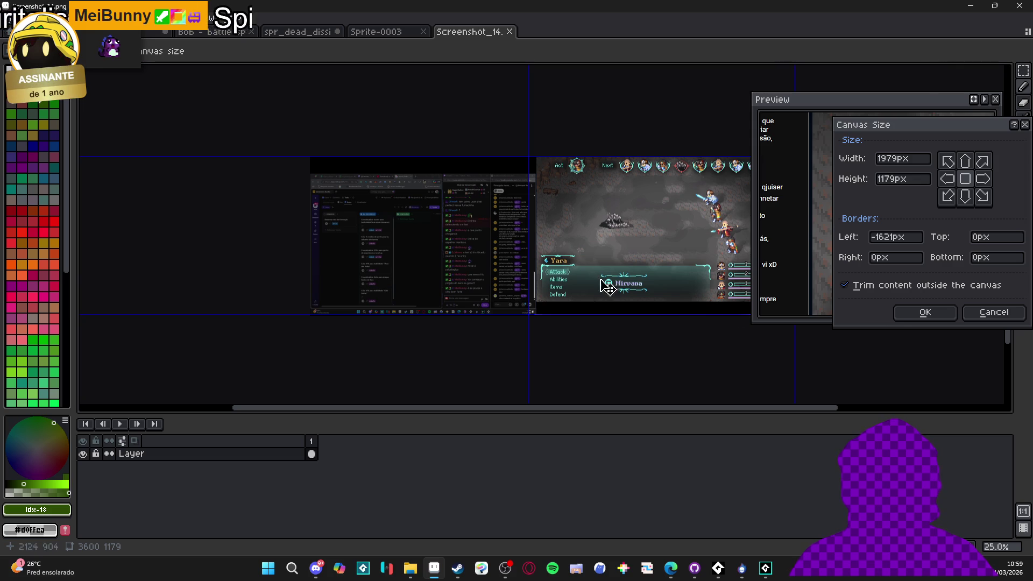
pyautogui.click(925, 312)
# Reopen Canvas Size and pull the left edge in past the black strip.
pyautogui.scroll(2, 638, 284)
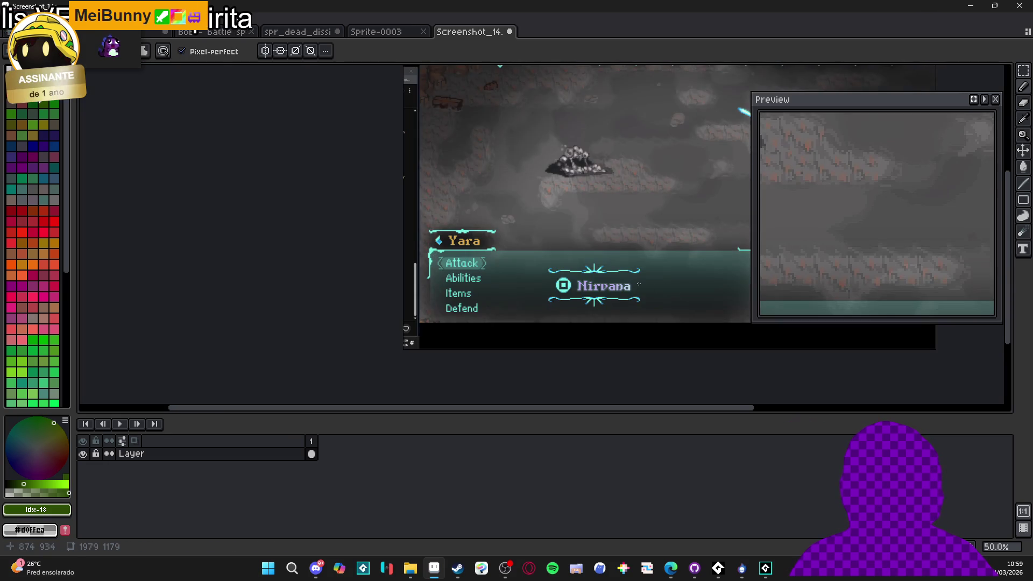
pyautogui.scroll(2, 231, 188)
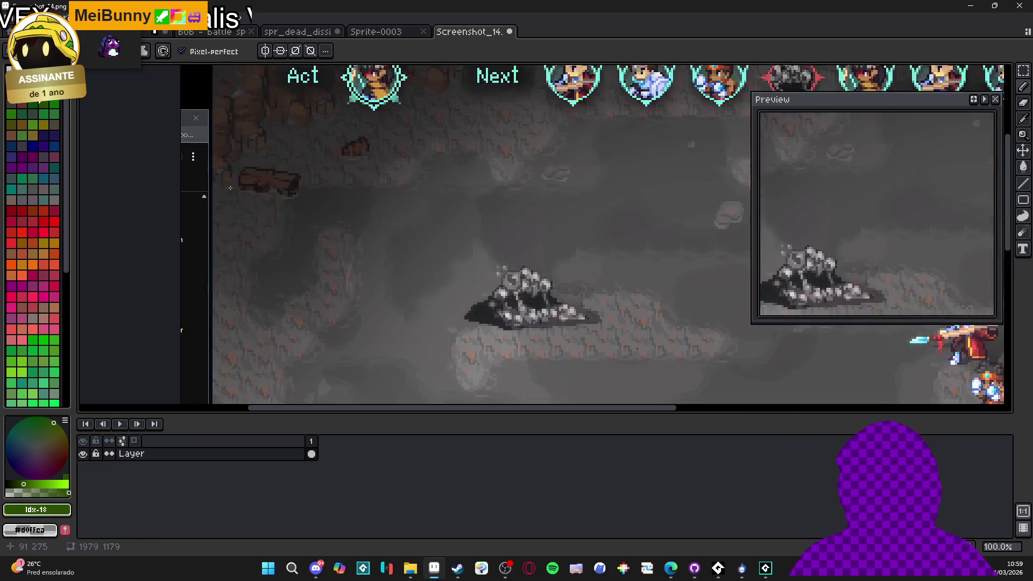
pyautogui.scroll(-1, 231, 187)
pyautogui.scroll(3, 189, 192)
pyautogui.hotkey('ctrl', 'alt', 'c')
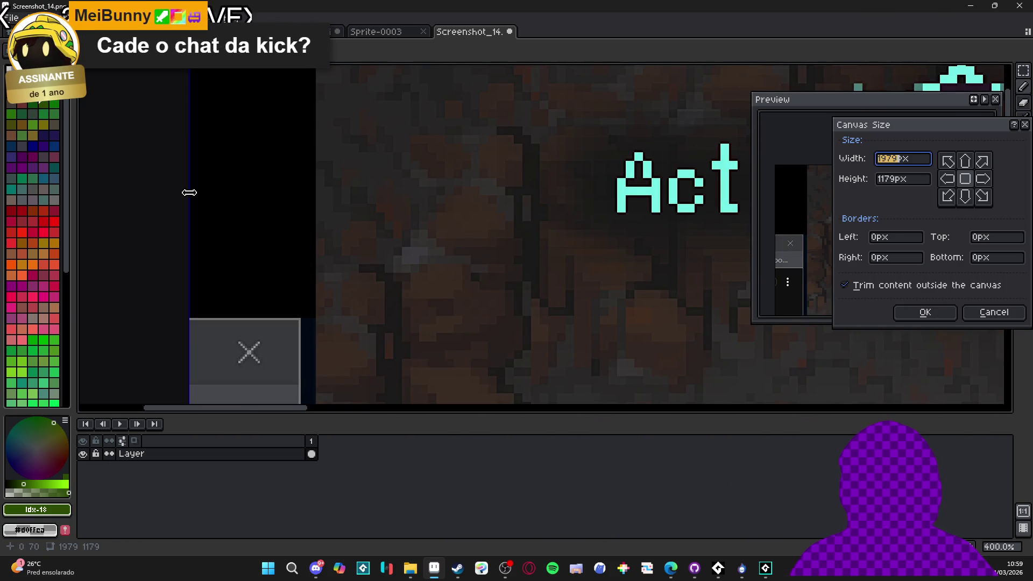
pyautogui.moveTo(189, 192)
pyautogui.mouseDown()
pyautogui.moveTo(322, 221)
pyautogui.moveTo(314, 224)
pyautogui.mouseUp()
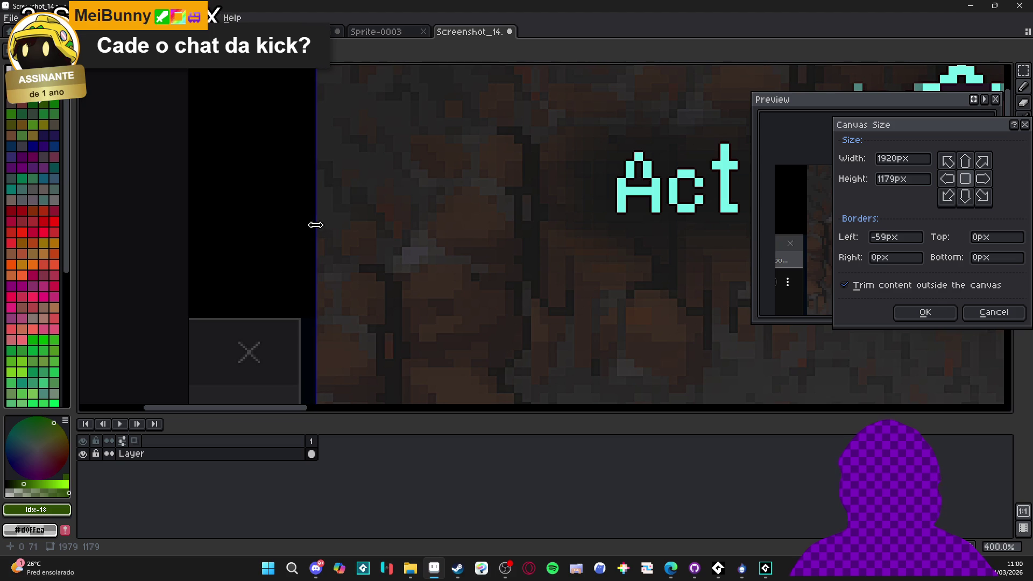
pyautogui.scroll(-4, 472, 322)
pyautogui.scroll(-2, 604, 380)
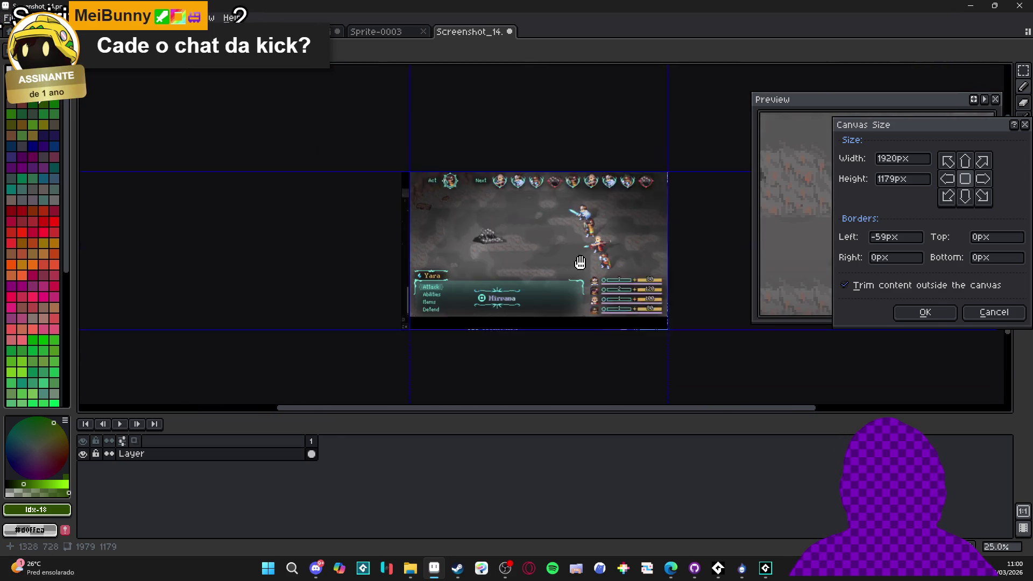
pyautogui.scroll(1, 649, 275)
pyautogui.scroll(3, 649, 276)
pyautogui.scroll(2, 671, 272)
# Raise the bottom edge to trim the bottom strip and apply the 1920×1080 crop.
pyautogui.moveTo(678, 277)
pyautogui.mouseDown()
pyautogui.moveTo(662, 124)
pyautogui.moveTo(682, 121)
pyautogui.mouseUp()
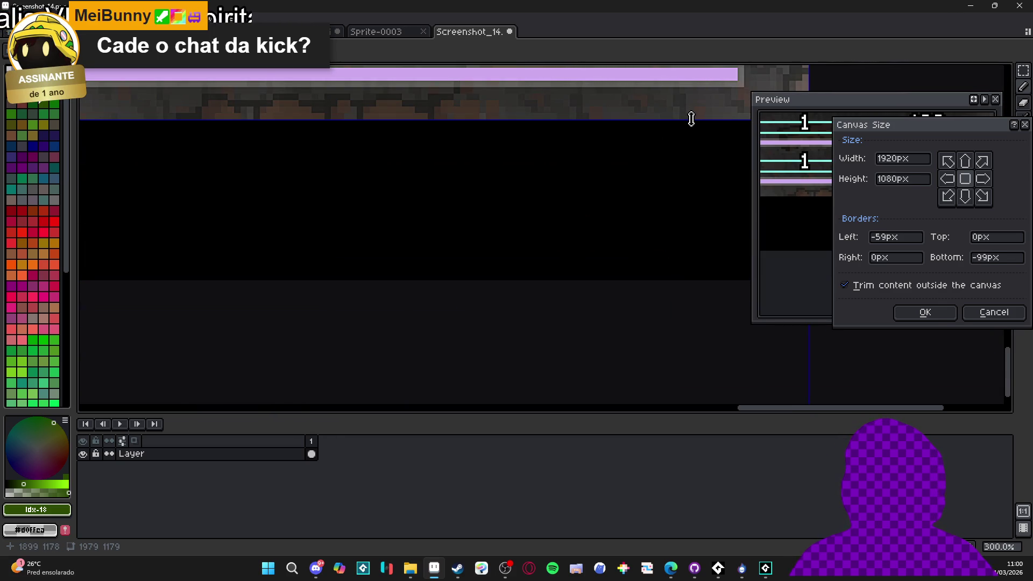
pyautogui.scroll(-5, 710, 145)
pyautogui.scroll(5, 618, 274)
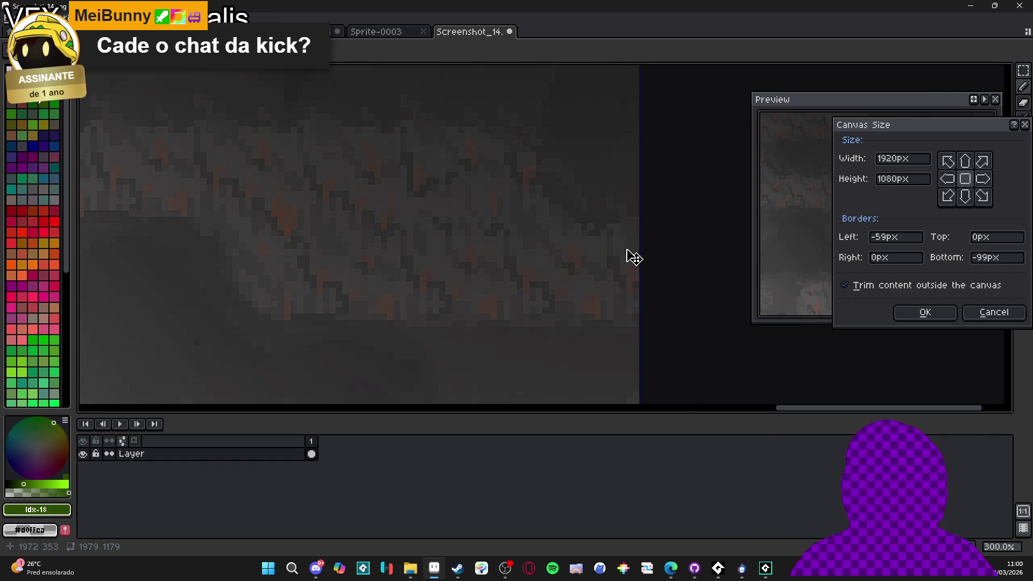
pyautogui.scroll(-6, 634, 258)
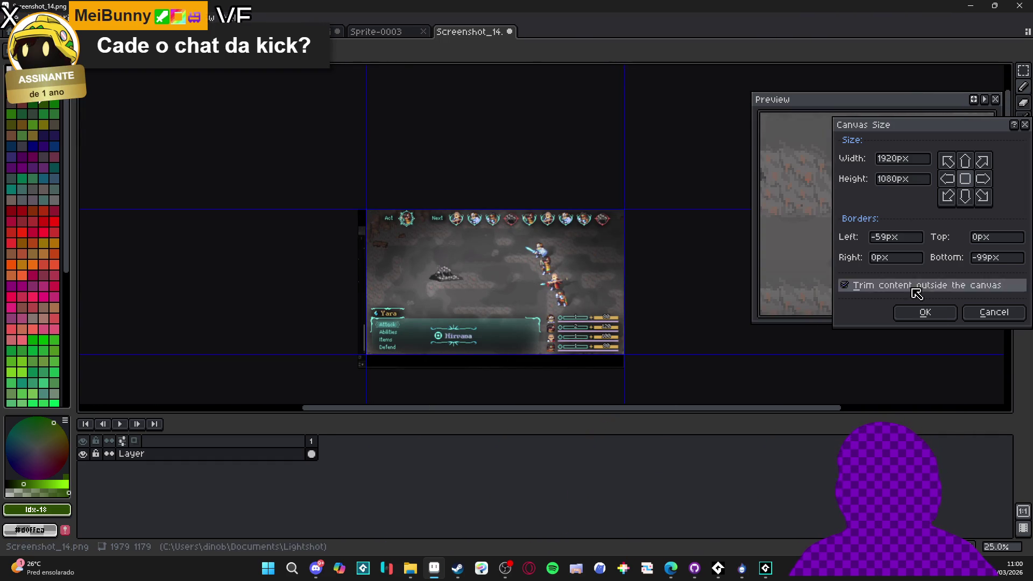
pyautogui.click(924, 312)
# Zoom and pan the cropped screenshot toward the characters.
pyautogui.scroll(2, 475, 286)
pyautogui.scroll(4, 468, 199)
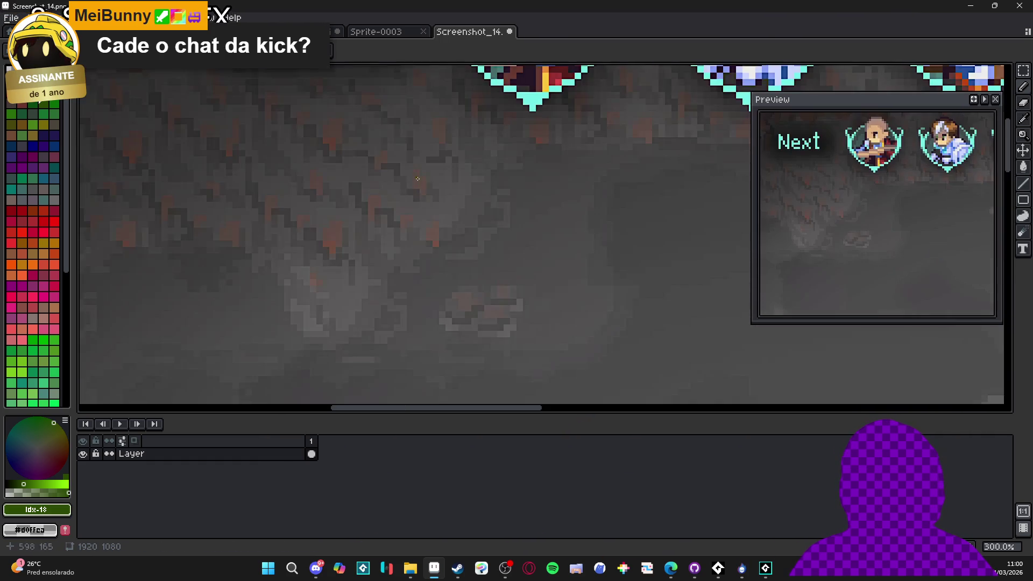
pyautogui.scroll(9, 570, 123)
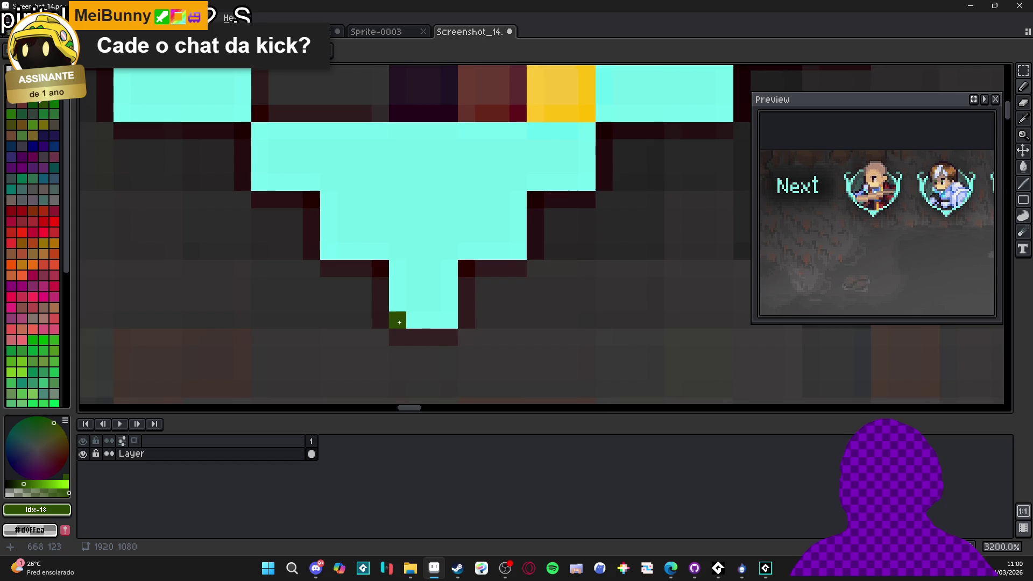
pyautogui.scroll(-8, 424, 320)
pyautogui.scroll(6, 545, 210)
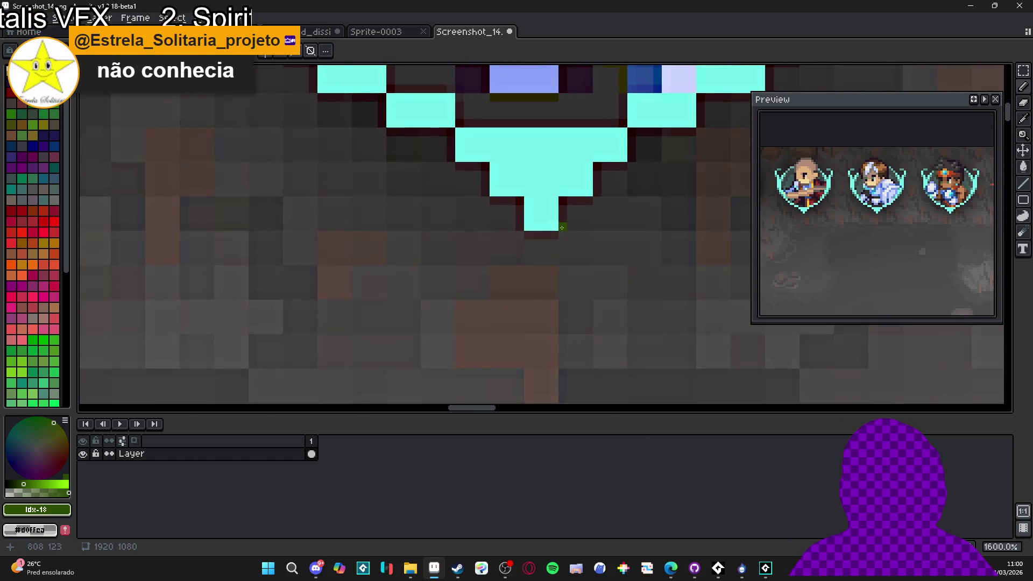
pyautogui.scroll(-8, 545, 210)
pyautogui.moveTo(649, 327); pyautogui.dragTo(441, 195)
pyautogui.scroll(10, 442, 195)
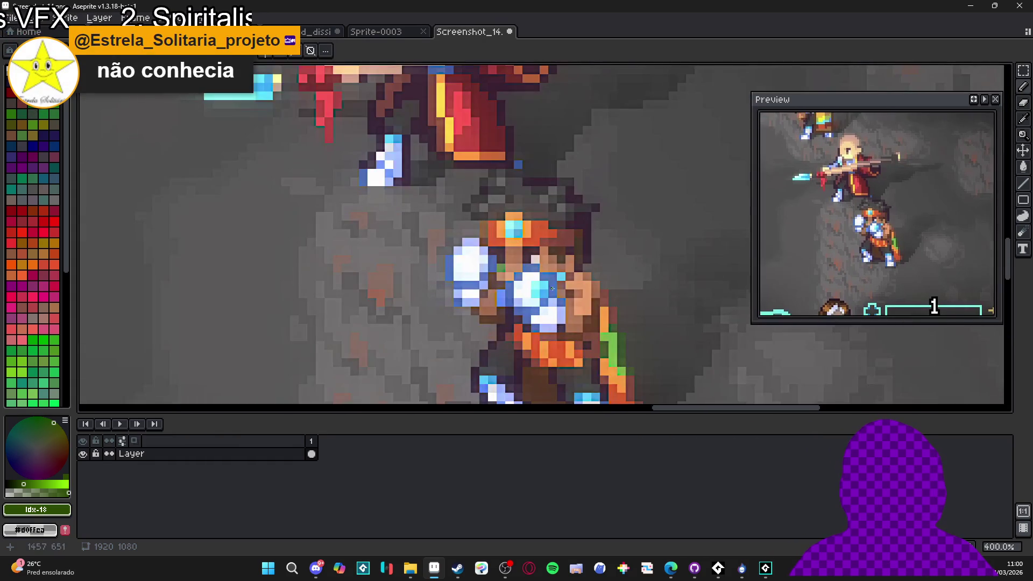
pyautogui.scroll(-10, 420, 223)
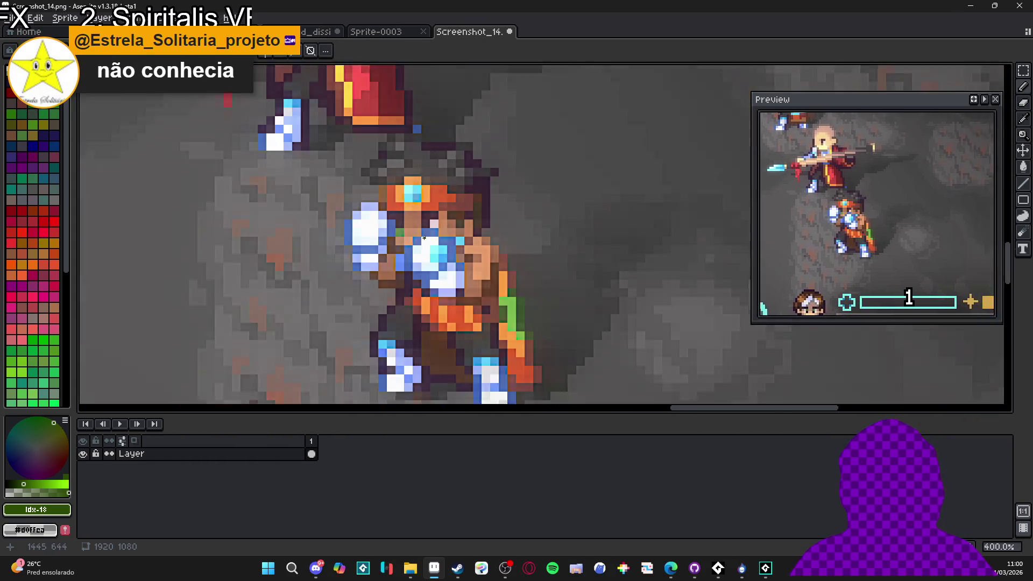
# Resize the sprite by percentage to 25%, down to 480×270.
pyautogui.moveTo(377, 243); pyautogui.dragTo(384, 255)
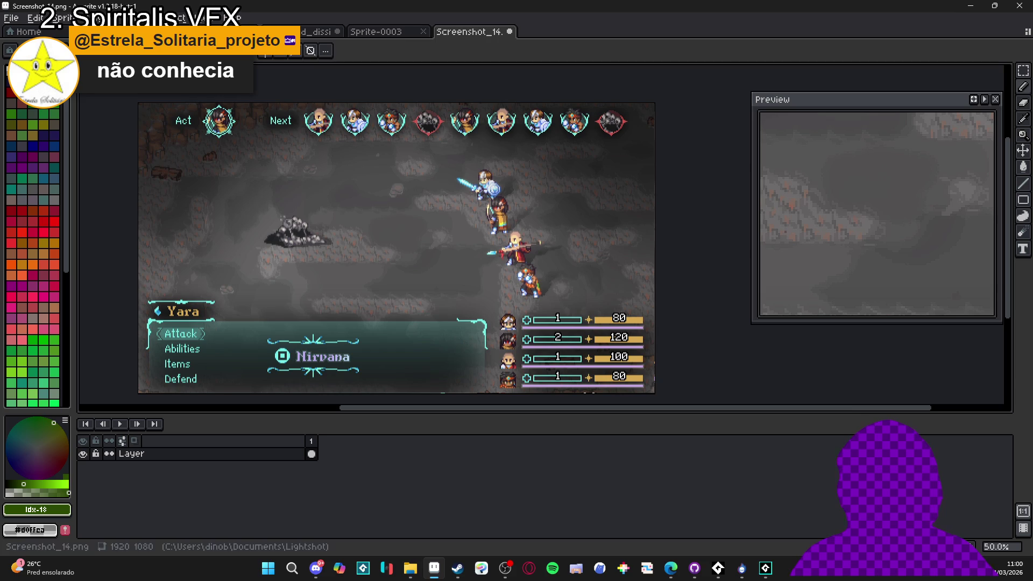
pyautogui.click(61, 17)
pyautogui.click(81, 77)
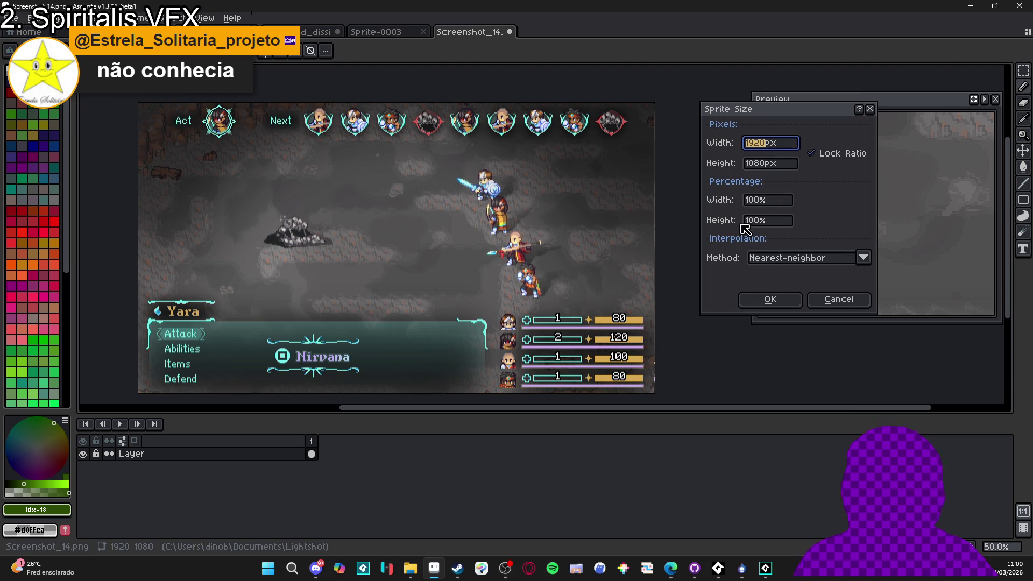
pyautogui.click(763, 201)
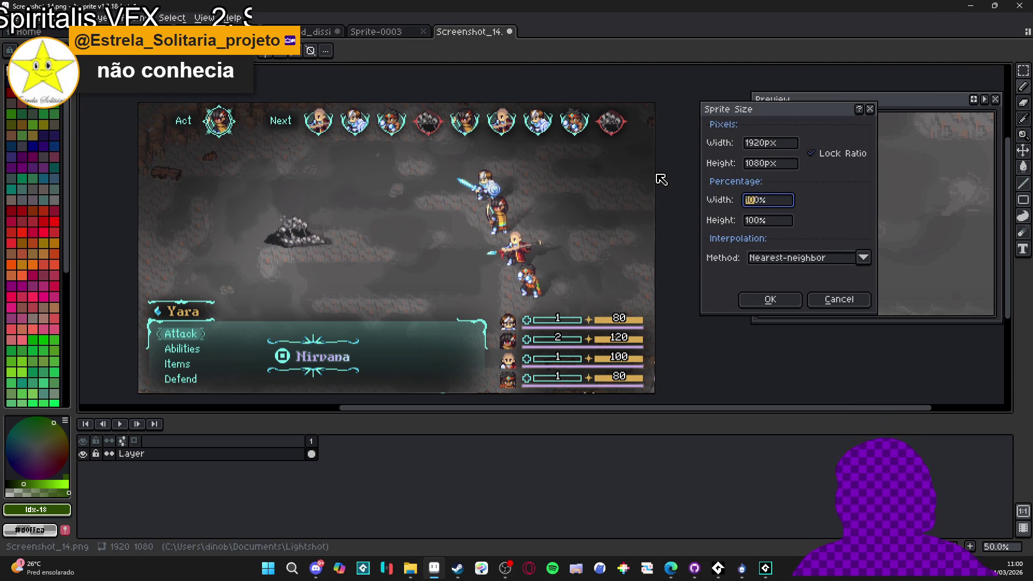
pyautogui.write('25')
pyautogui.press('Return')
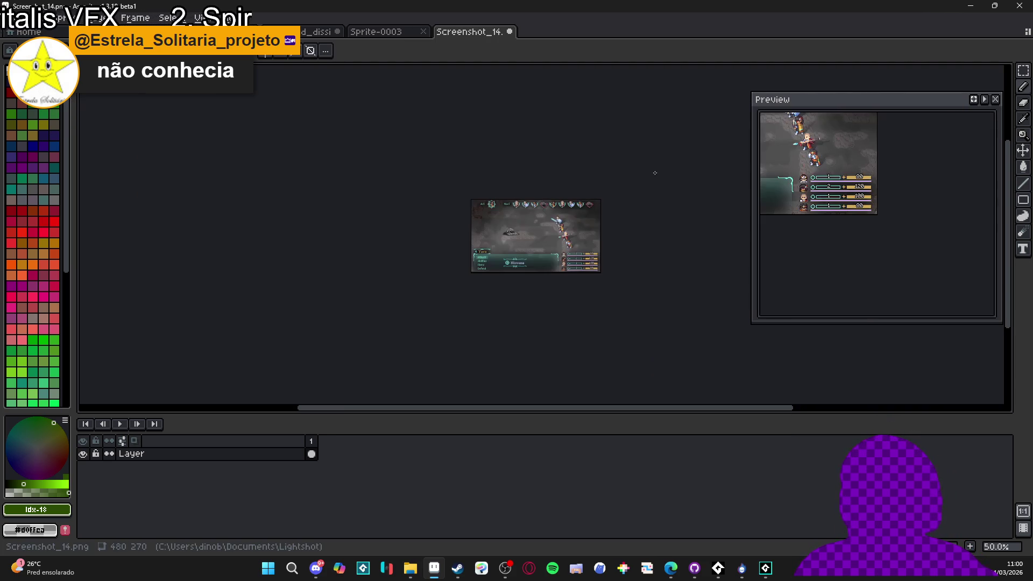
# Drag the timeline splitter down to make the editing area taller.
pyautogui.scroll(3, 532, 188)
pyautogui.moveTo(532, 188); pyautogui.dragTo(528, 192)
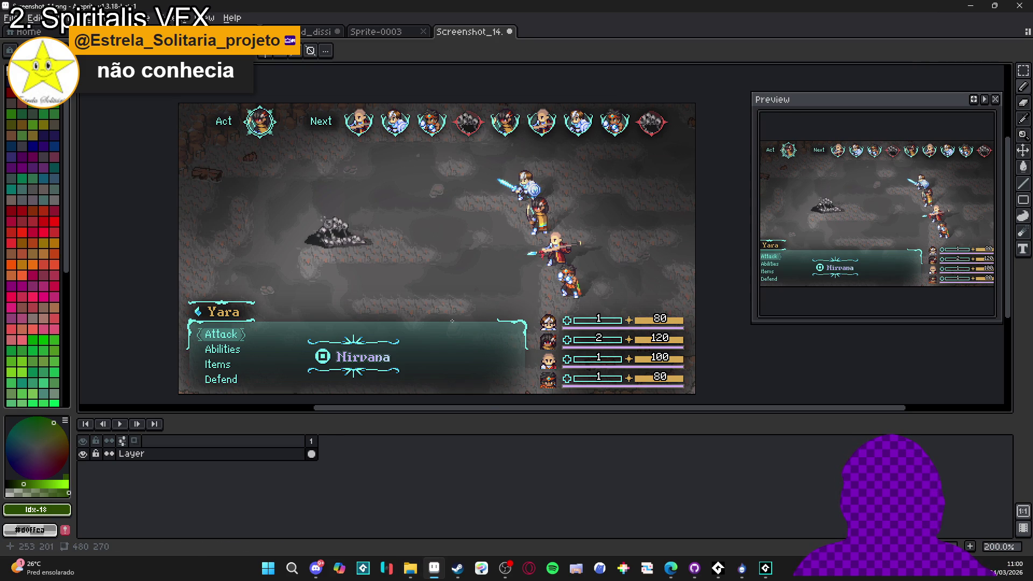
pyautogui.moveTo(522, 459); pyautogui.dragTo(523, 492)
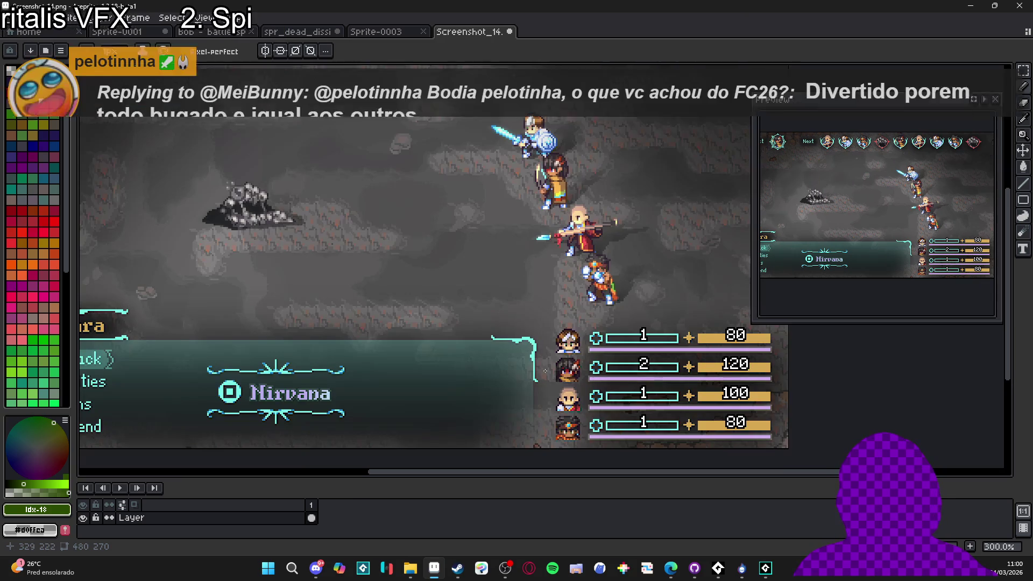
pyautogui.scroll(1, 404, 340)
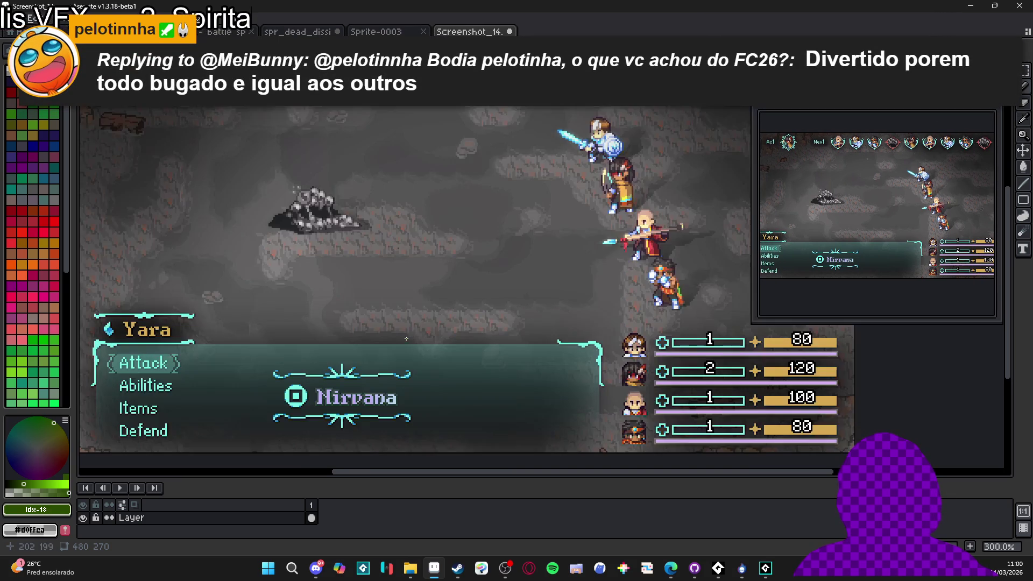
pyautogui.scroll(-1, 438, 355)
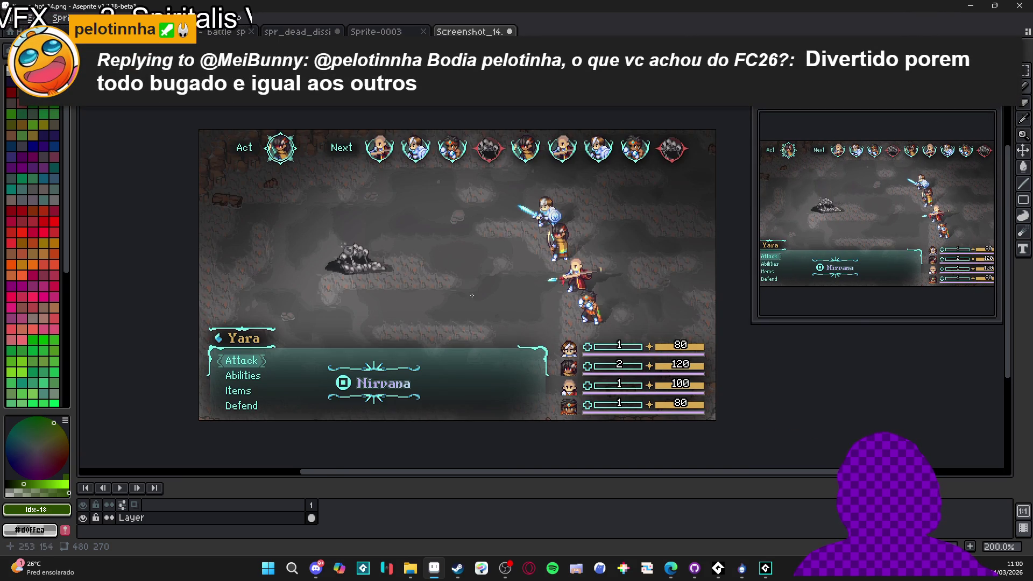
# Drag the Preview panel's left edge to make it narrower.
pyautogui.hscroll(-1, 476, 328)
pyautogui.scroll(1, 476, 336)
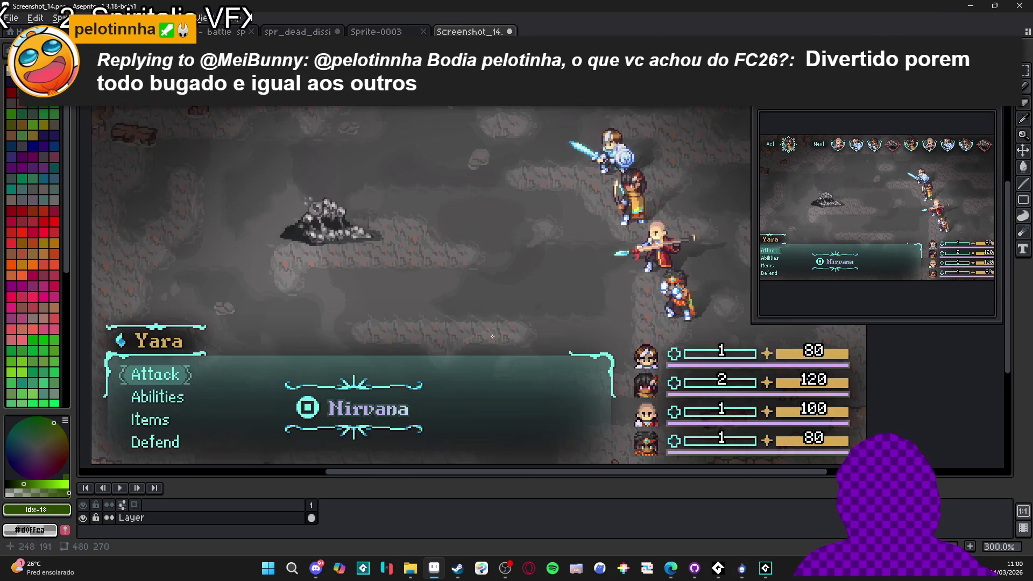
pyautogui.hscroll(-2, 477, 336)
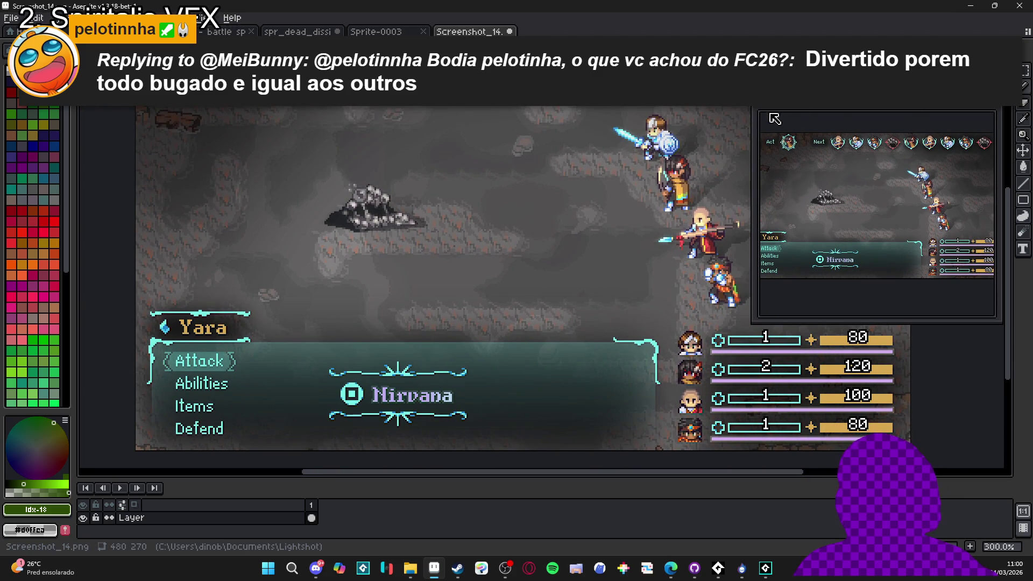
pyautogui.moveTo(752, 129); pyautogui.dragTo(917, 130)
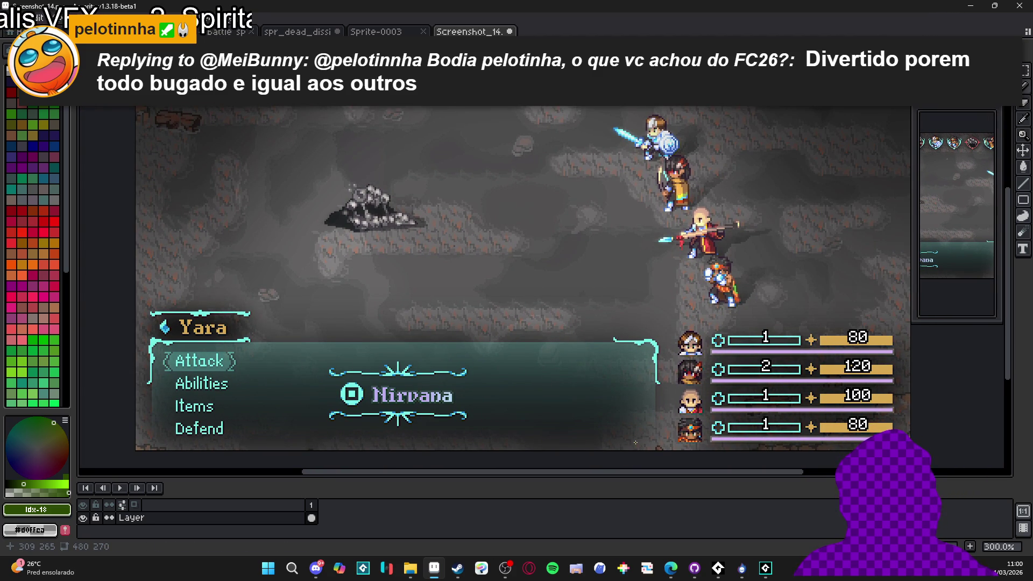
# Pan over the battle scene, then switch to the studio's Instagram profile in the browser.
pyautogui.scroll(-1, 635, 442)
pyautogui.scroll(1, 489, 388)
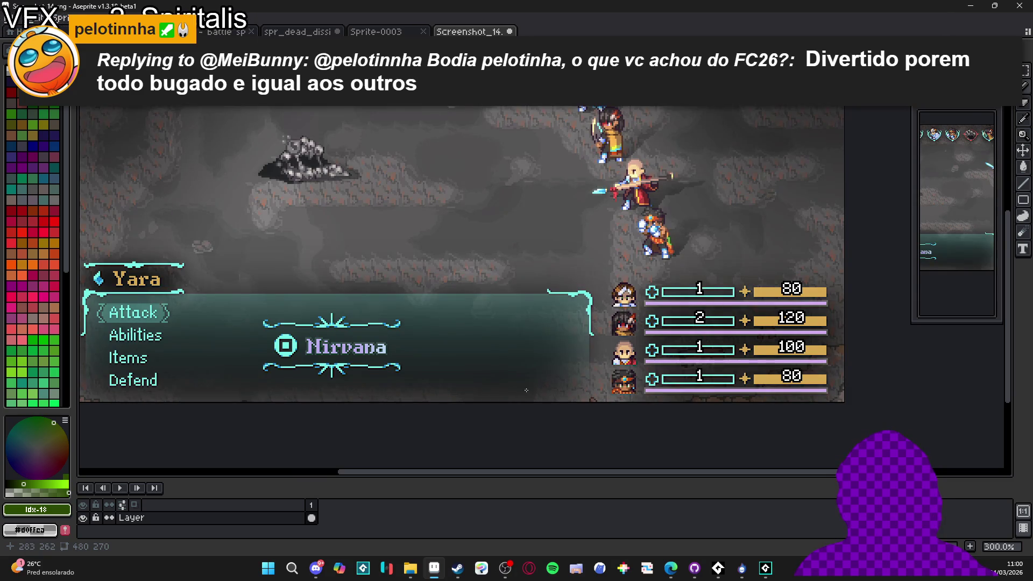
pyautogui.moveTo(526, 390)
pyautogui.mouseDown()
pyautogui.moveTo(542, 440)
pyautogui.moveTo(560, 448)
pyautogui.mouseUp()
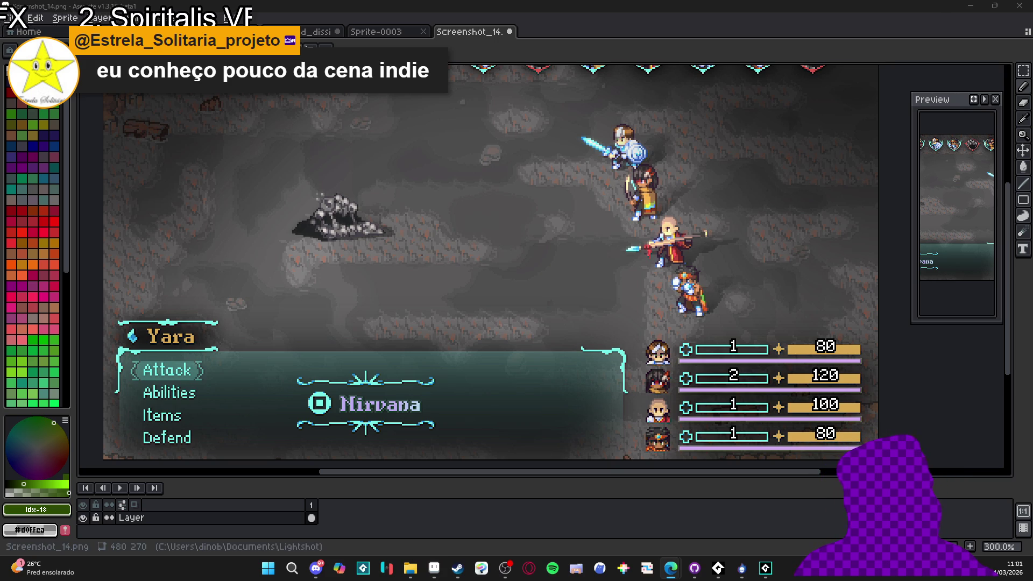
pyautogui.hotkey('alt', 'Tab')
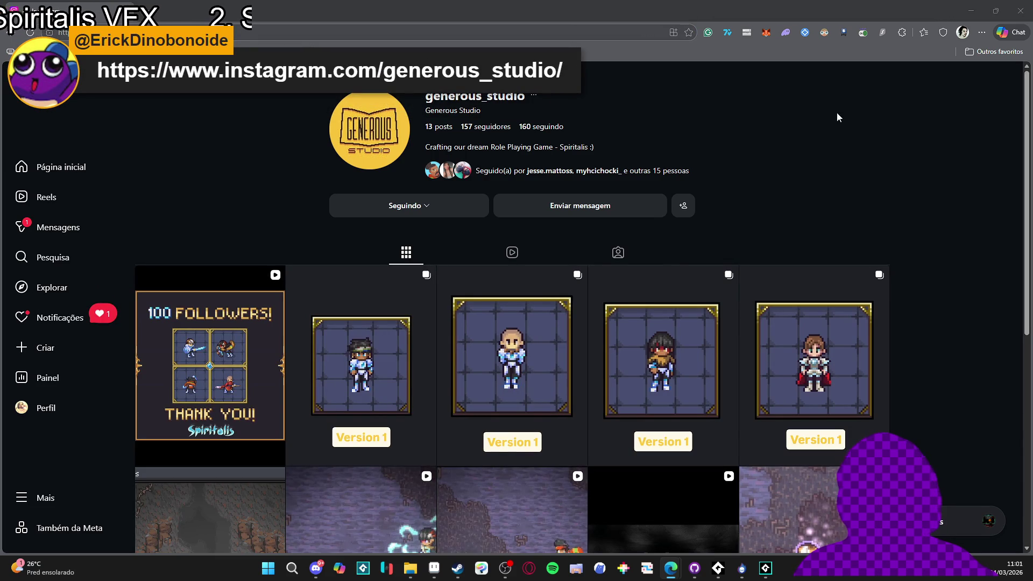
# Switch from the Instagram profile back to Aseprite's battle screenshot.
pyautogui.hotkey('alt', 'Tab')
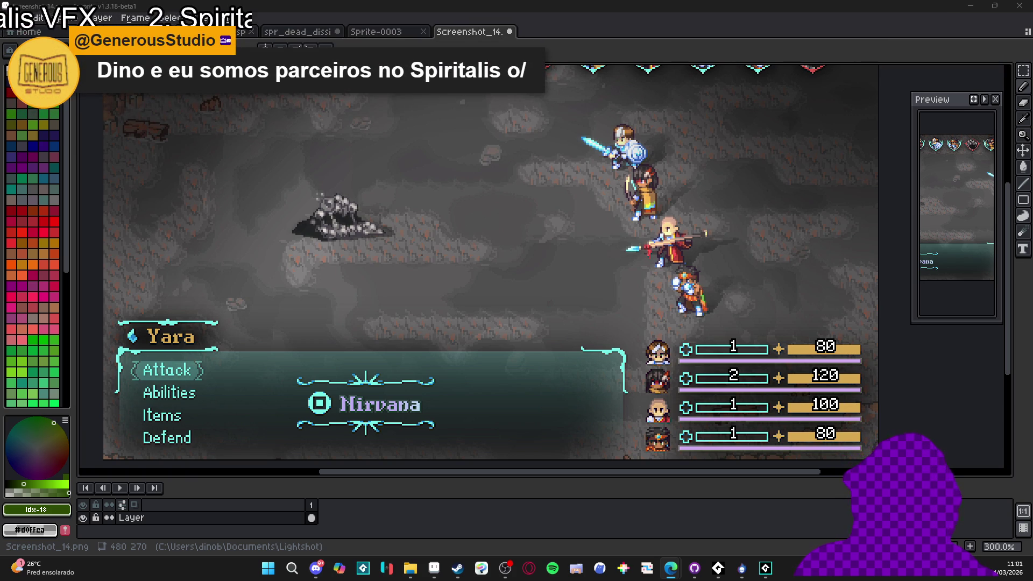
# Bring Aseprite to the front, then switch to the File Explorer window showing the vfx folder.
pyautogui.click(474, 5)
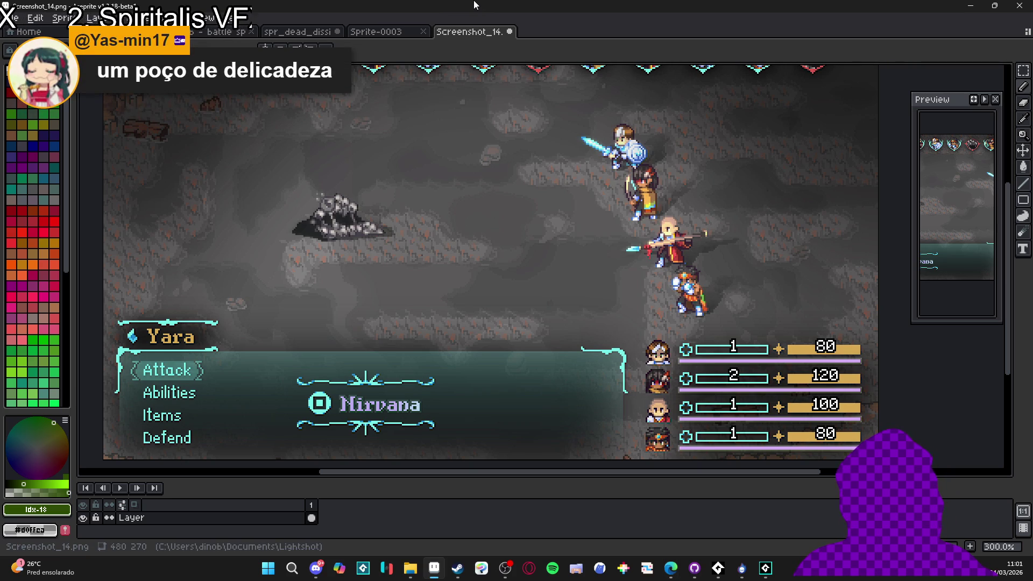
pyautogui.scroll(-1, 497, 266)
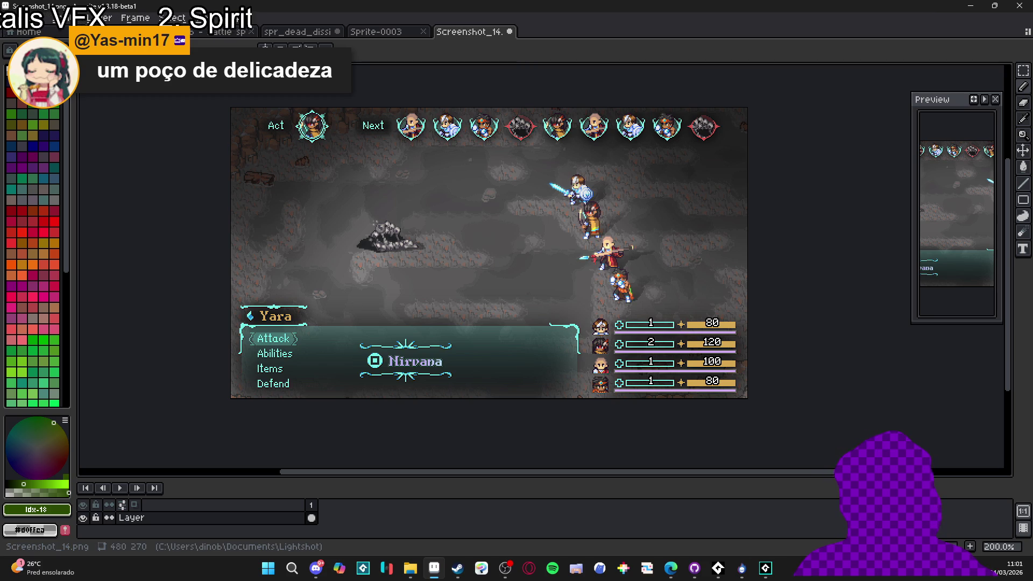
pyautogui.moveTo(410, 567)
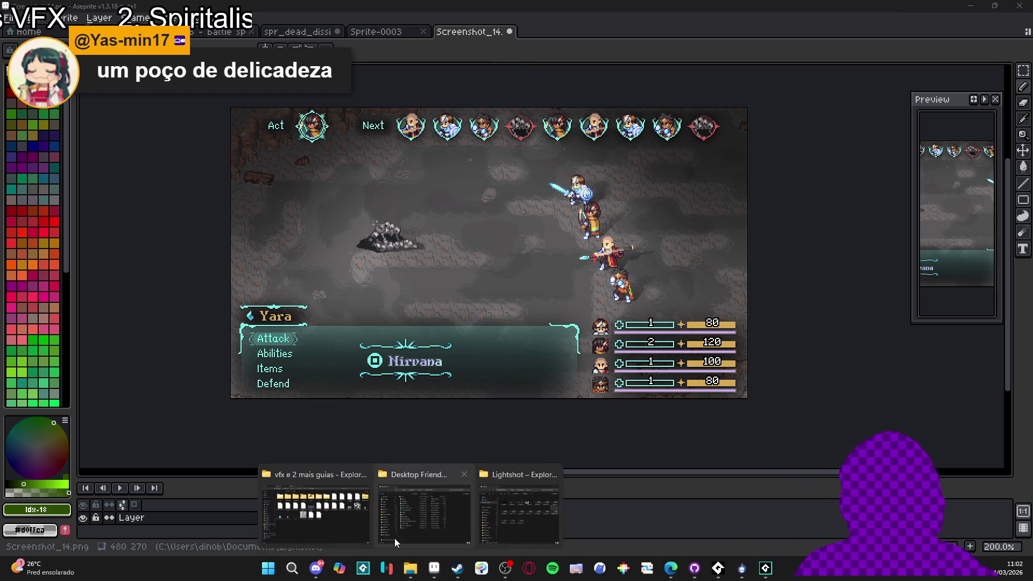
pyautogui.click(395, 541)
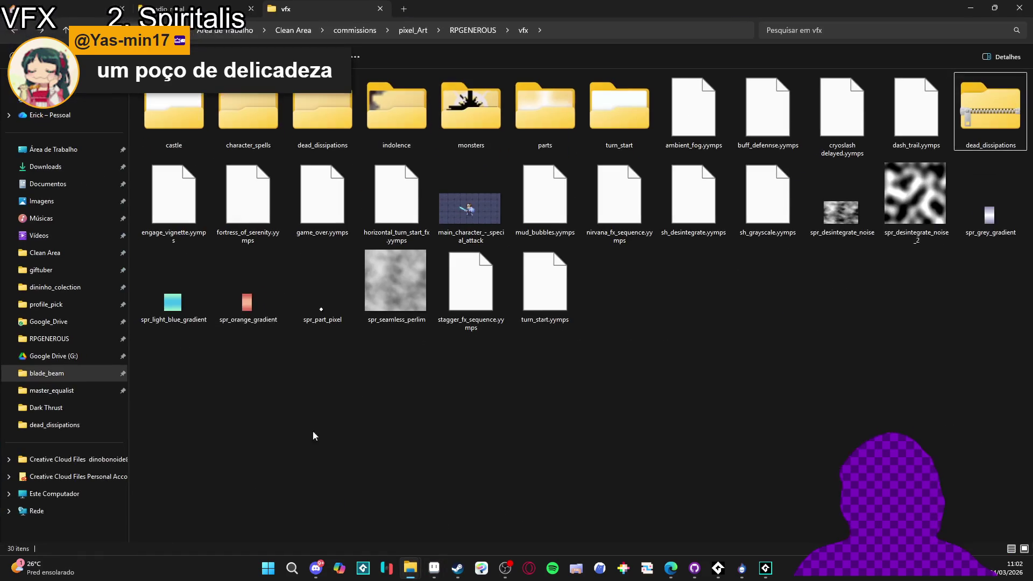
# Browse the RPGENEROUS folders, open id_visual's yellow logo file, then close the viewer.
pyautogui.click(68, 339)
pyautogui.click(259, 99)
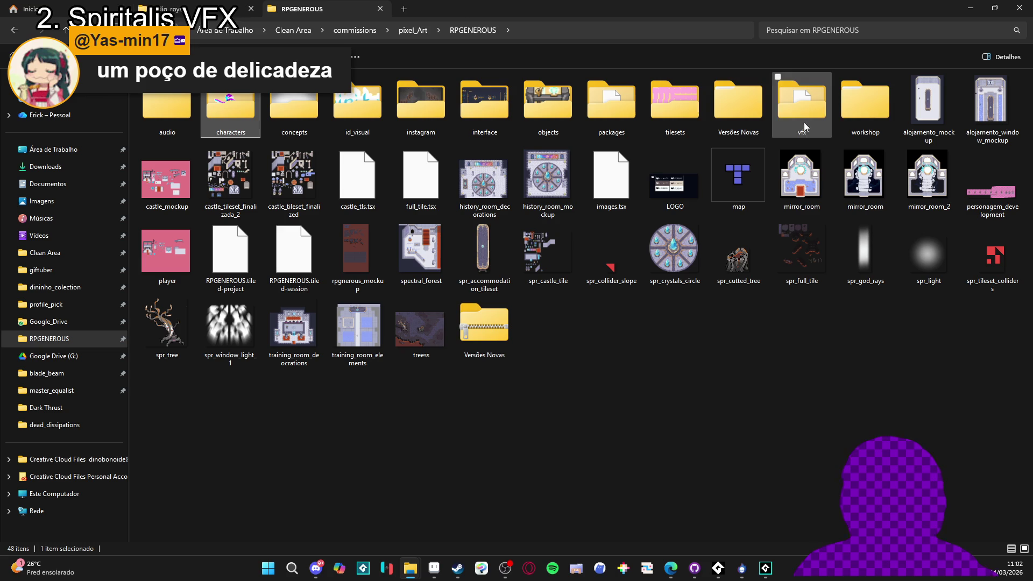
pyautogui.click(167, 110)
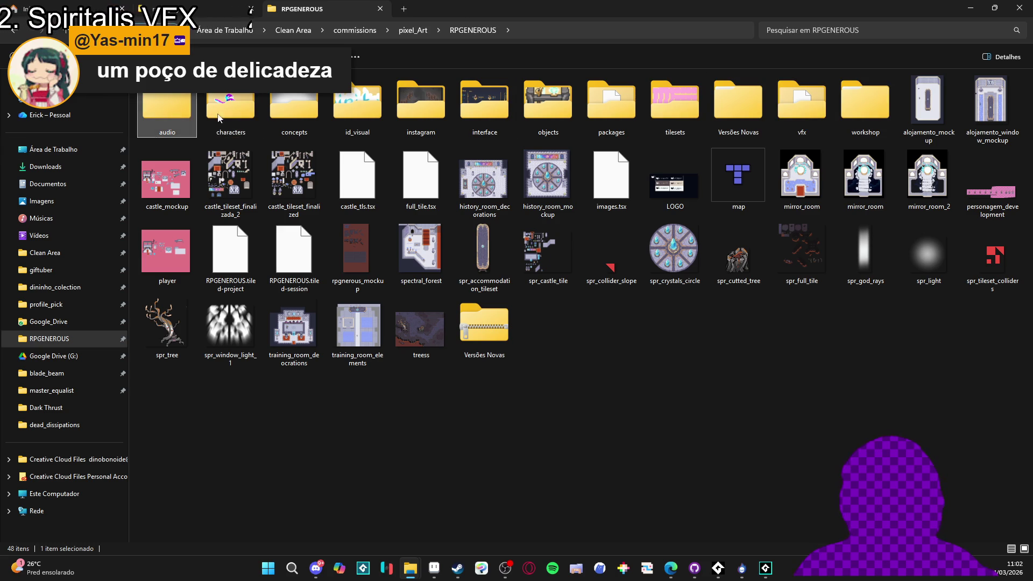
pyautogui.doubleClick(357, 105)
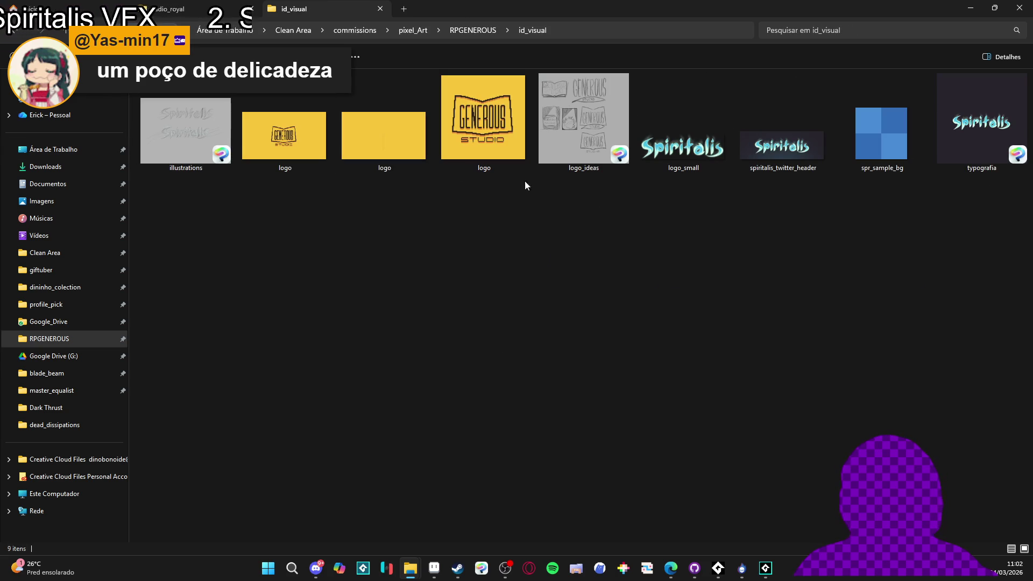
pyautogui.doubleClick(454, 149)
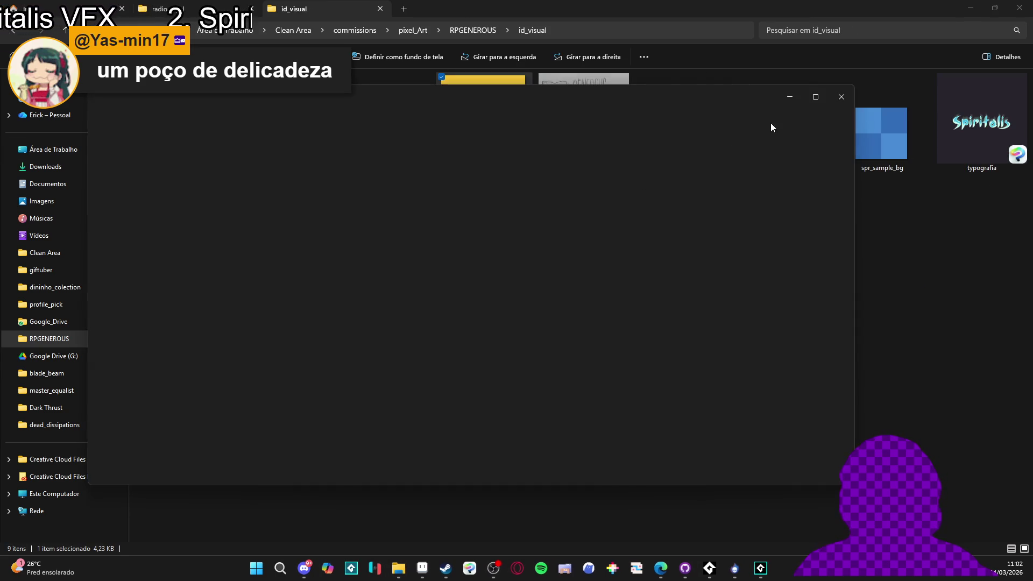
pyautogui.click(847, 103)
pyautogui.click(434, 568)
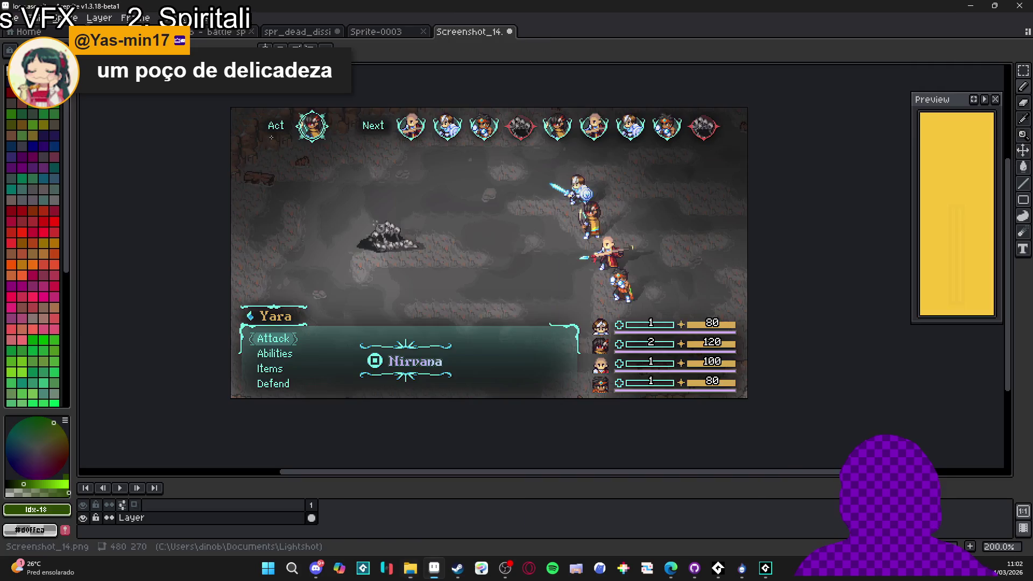
pyautogui.click(119, 488)
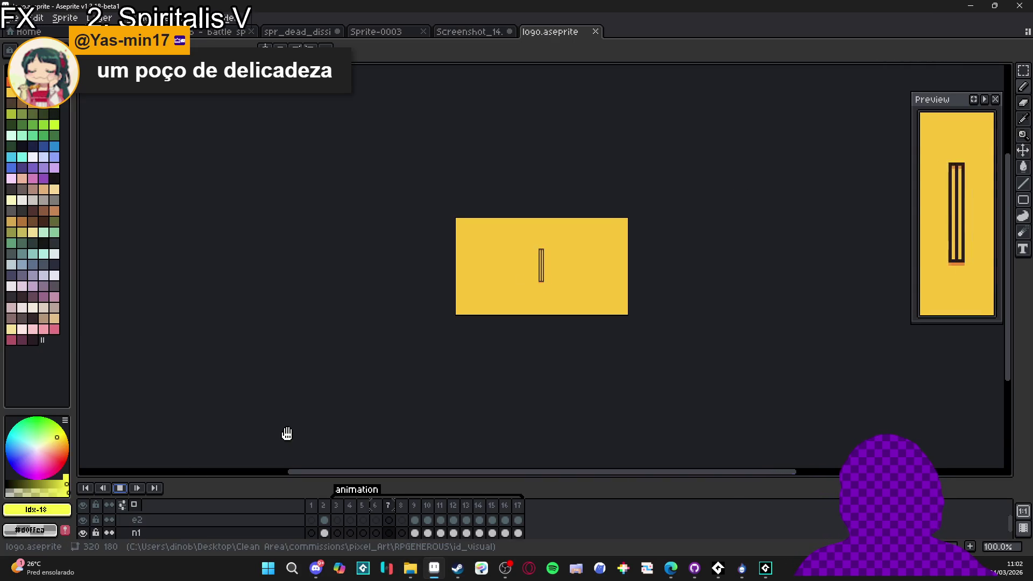
pyautogui.scroll(2, 533, 320)
pyautogui.moveTo(577, 361); pyautogui.dragTo(461, 430)
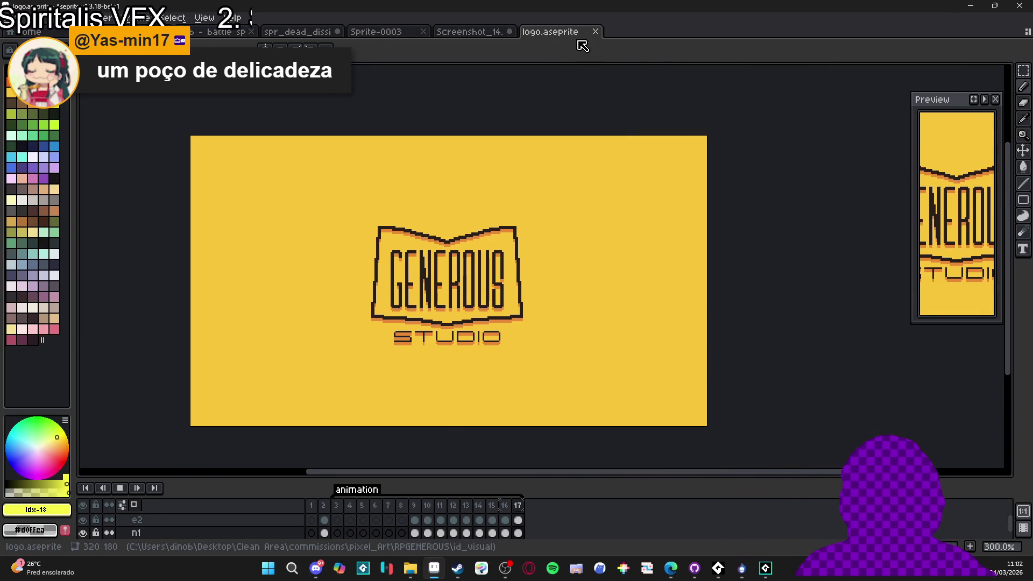
pyautogui.click(595, 32)
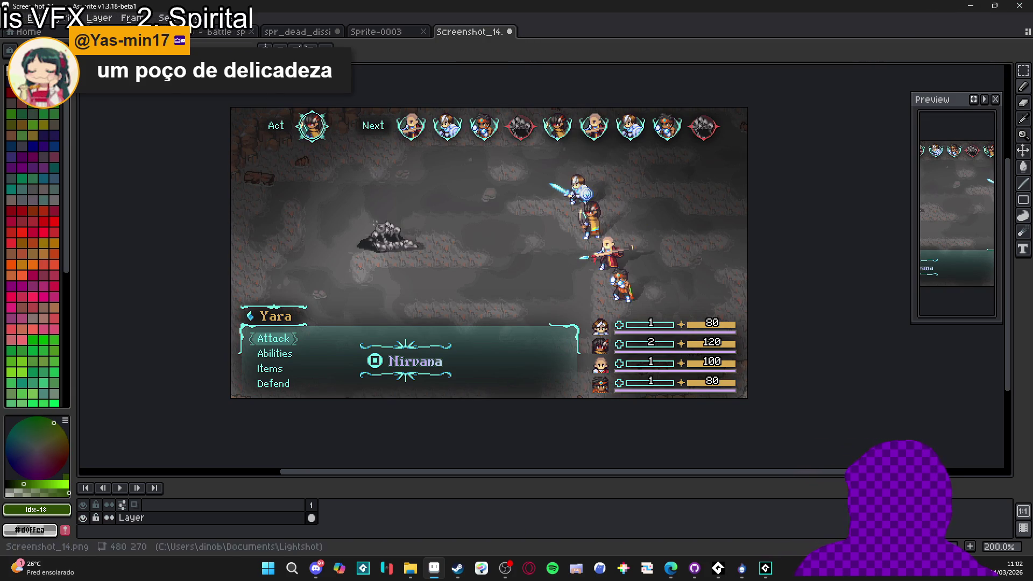
# Resize the sprite to 200% width, scaling it up to 960x540.
pyautogui.hotkey('alt', 's')
pyautogui.press('s')
pyautogui.click(748, 200)
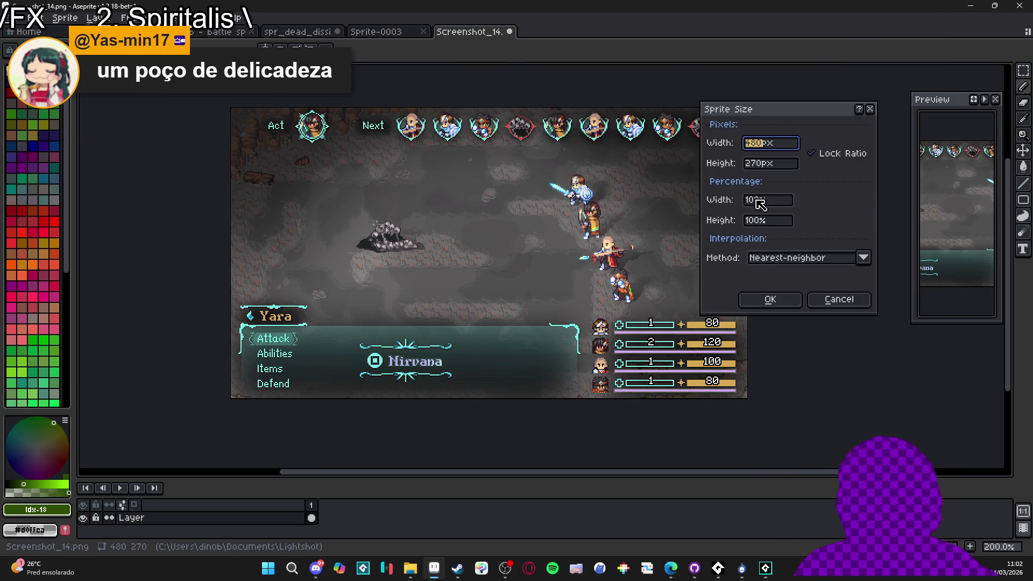
pyautogui.press('BackSpace')
pyautogui.write('2')
pyautogui.click(770, 299)
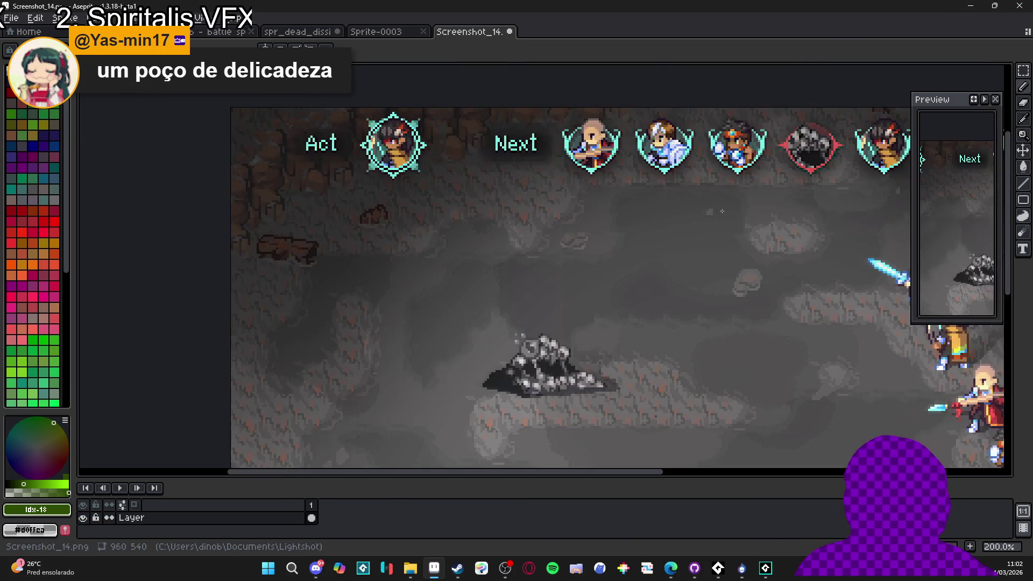
pyautogui.scroll(-2, 477, 307)
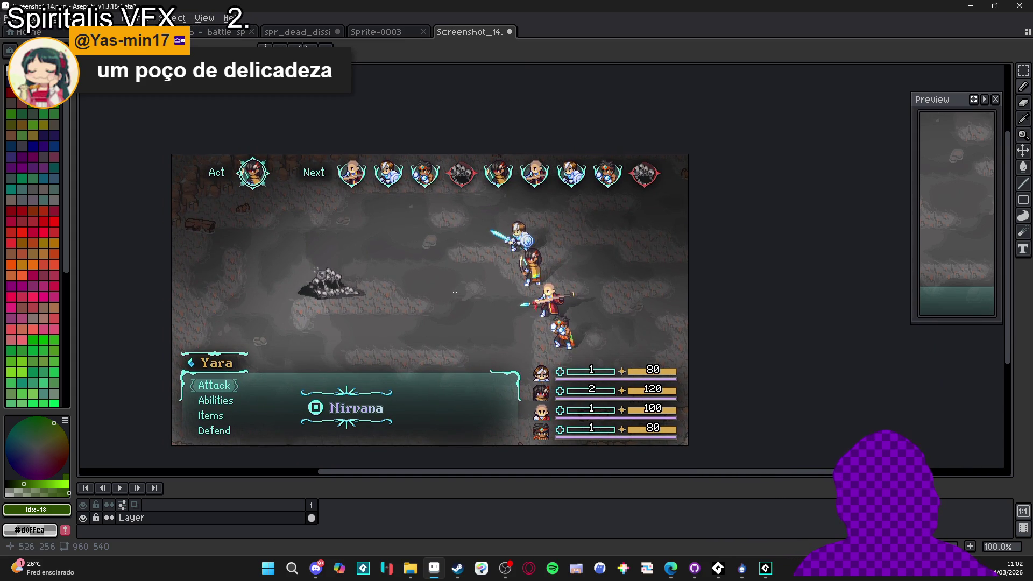
pyautogui.scroll(1, 455, 292)
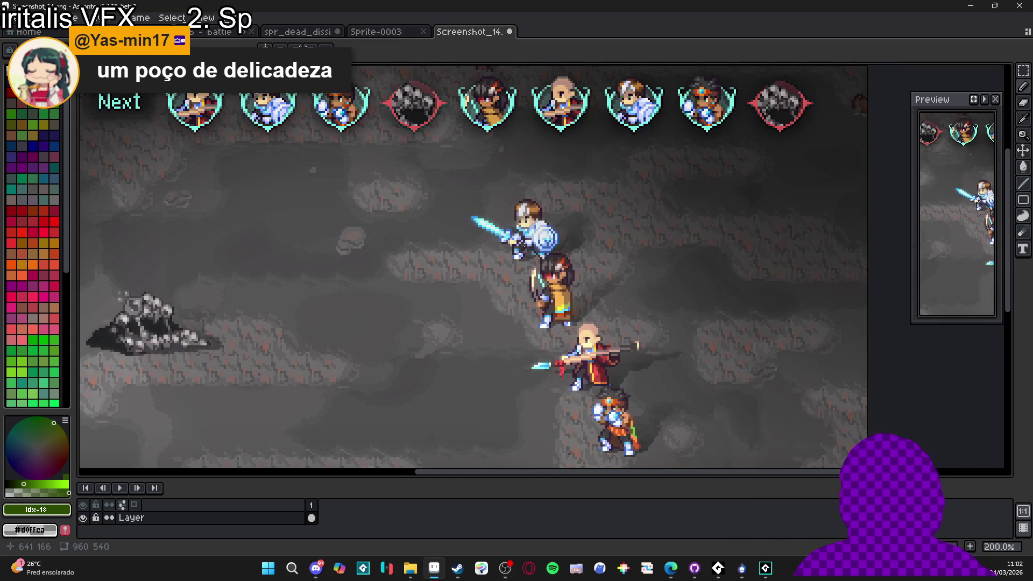
# Add a new empty Layer 1 above the screenshot layer.
pyautogui.hotkey('shift', 'n')
pyautogui.click(215, 520)
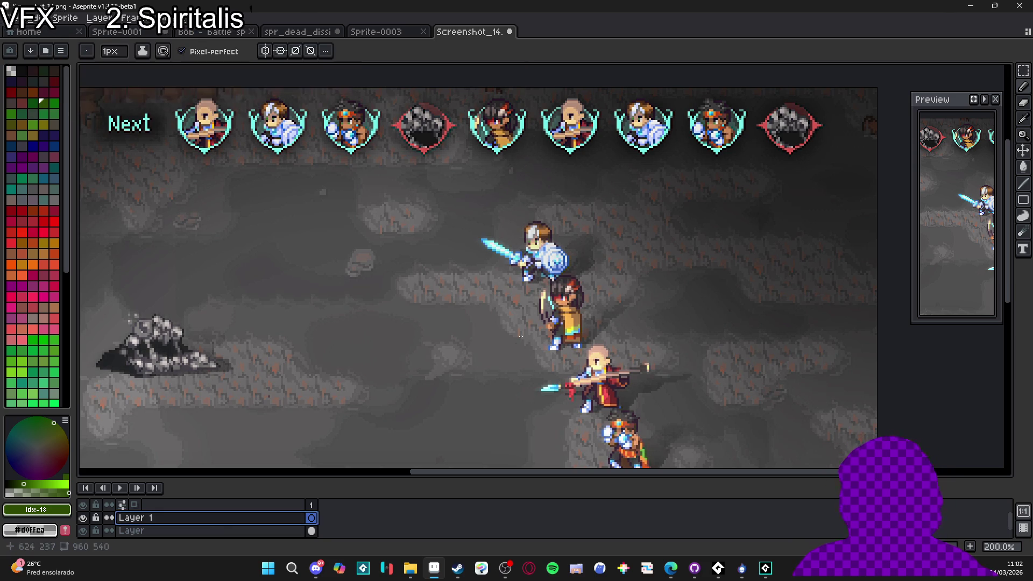
pyautogui.press('v')
pyautogui.scroll(1, 551, 241)
pyautogui.scroll(1, 551, 240)
pyautogui.click(204, 531)
pyautogui.press('b')
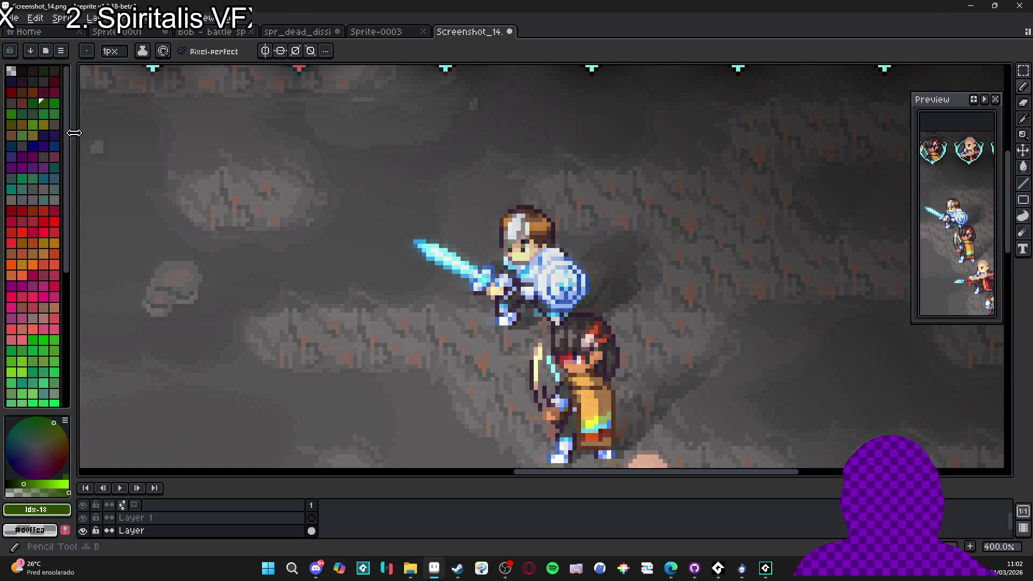
# Load the AAP-Splendor128 palette preset, enlarge the layers panel, and select Layer 1.
pyautogui.click(46, 51)
pyautogui.click(189, 134)
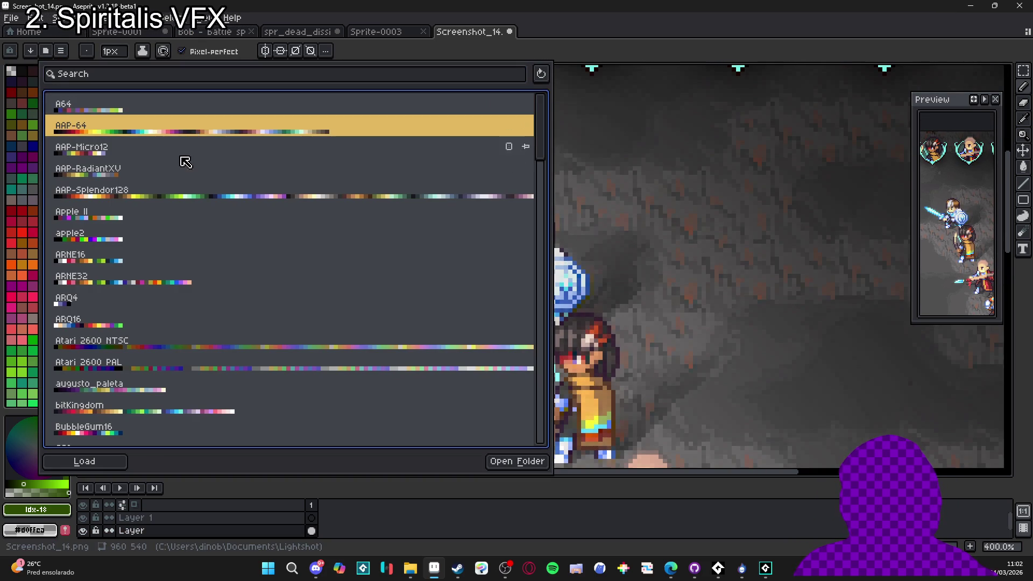
pyautogui.click(196, 197)
pyautogui.click(632, 42)
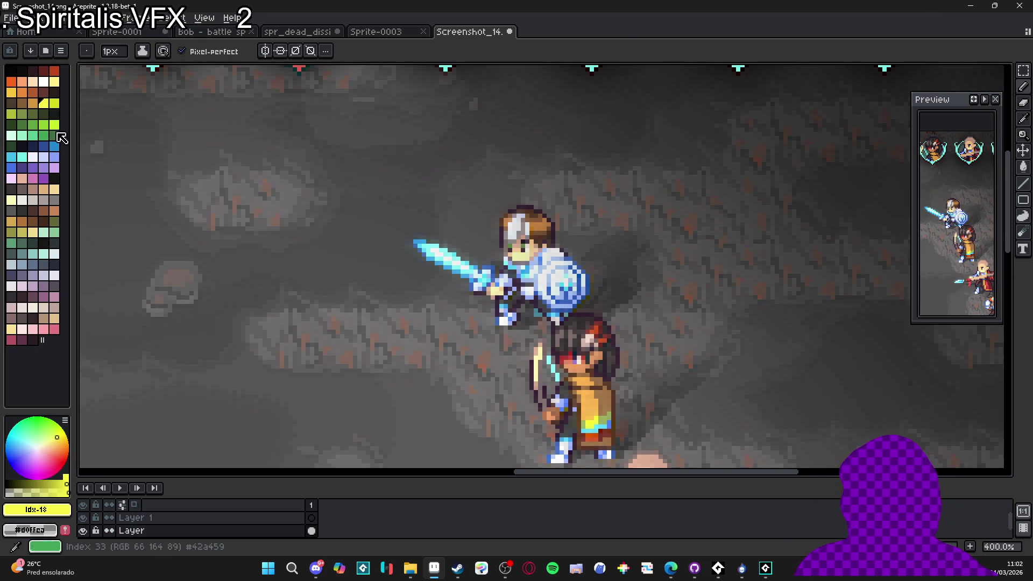
pyautogui.scroll(-1, 470, 246)
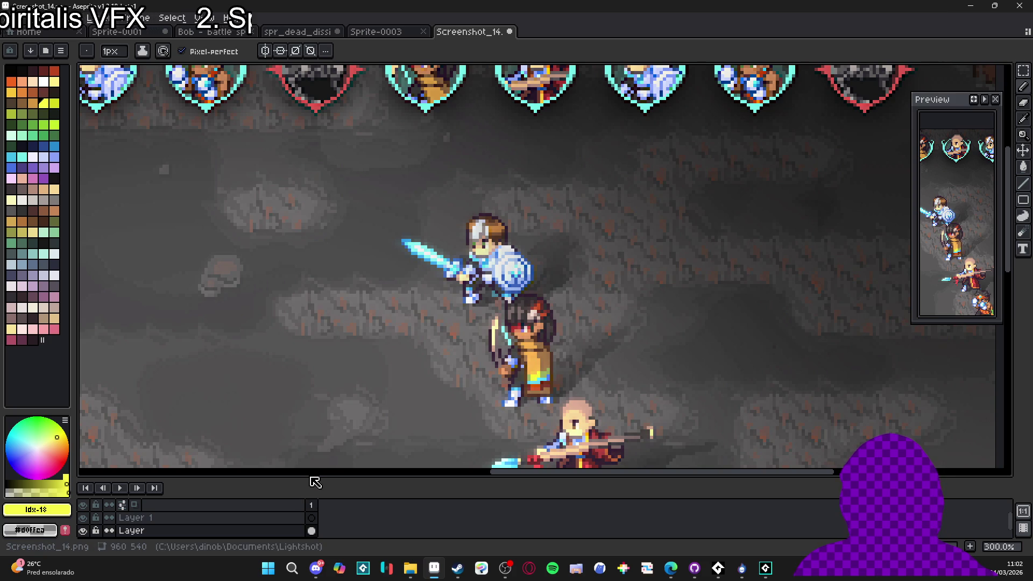
pyautogui.moveTo(310, 481)
pyautogui.mouseDown()
pyautogui.moveTo(286, 409)
pyautogui.moveTo(286, 421)
pyautogui.mouseUp()
pyautogui.moveTo(442, 343)
pyautogui.mouseDown()
pyautogui.moveTo(388, 322)
pyautogui.moveTo(324, 320)
pyautogui.mouseUp()
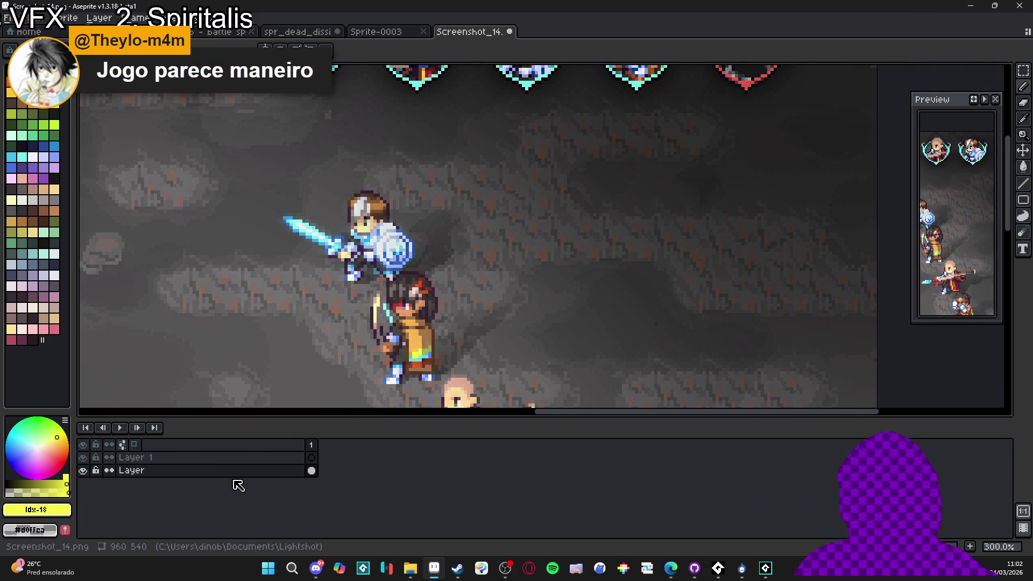
pyautogui.click(221, 459)
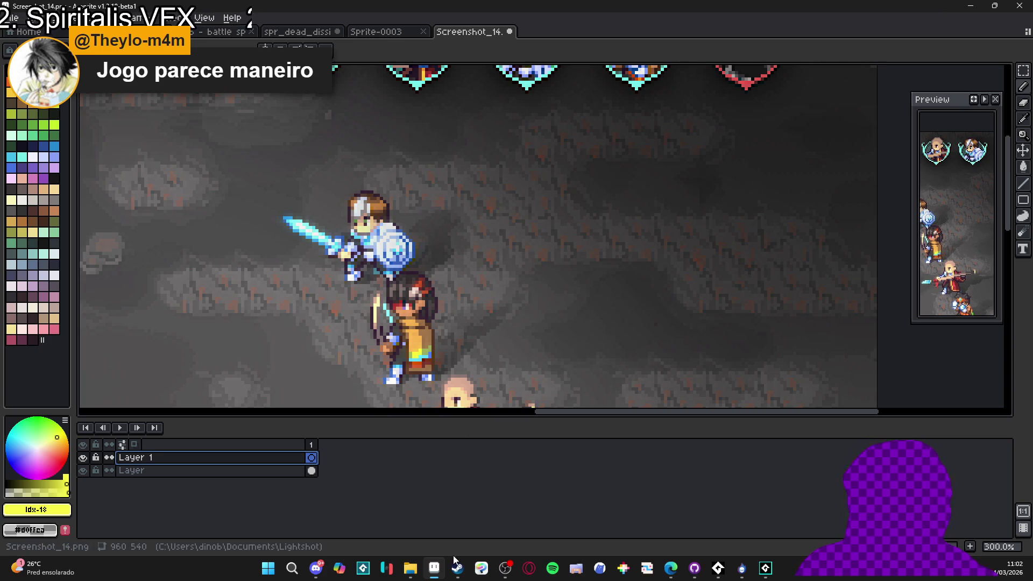
# In File Explorer, view the radio_royal folder, then go back to Área de Trabalho.
pyautogui.moveTo(410, 568)
pyautogui.click(327, 502)
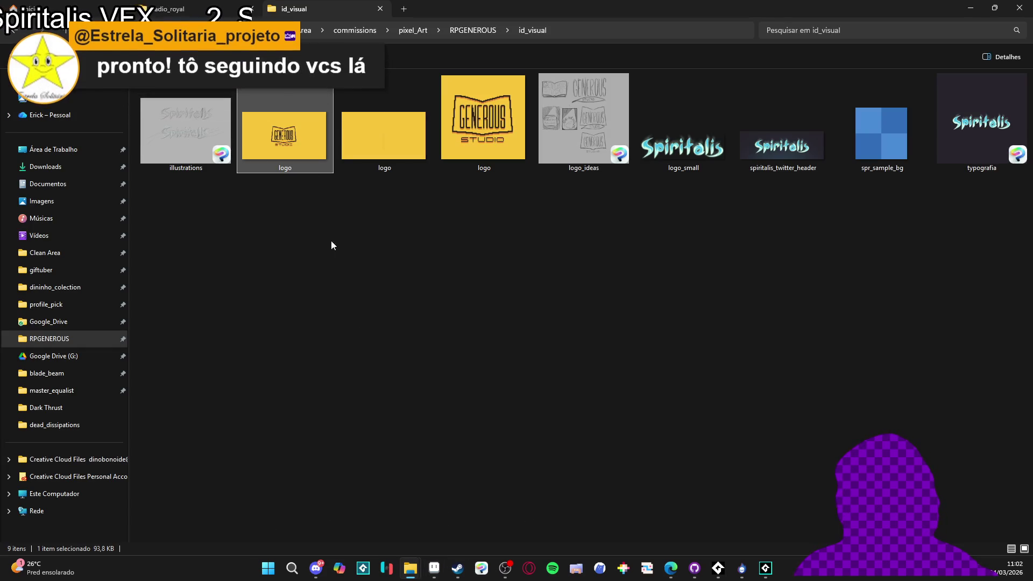
pyautogui.click(165, 8)
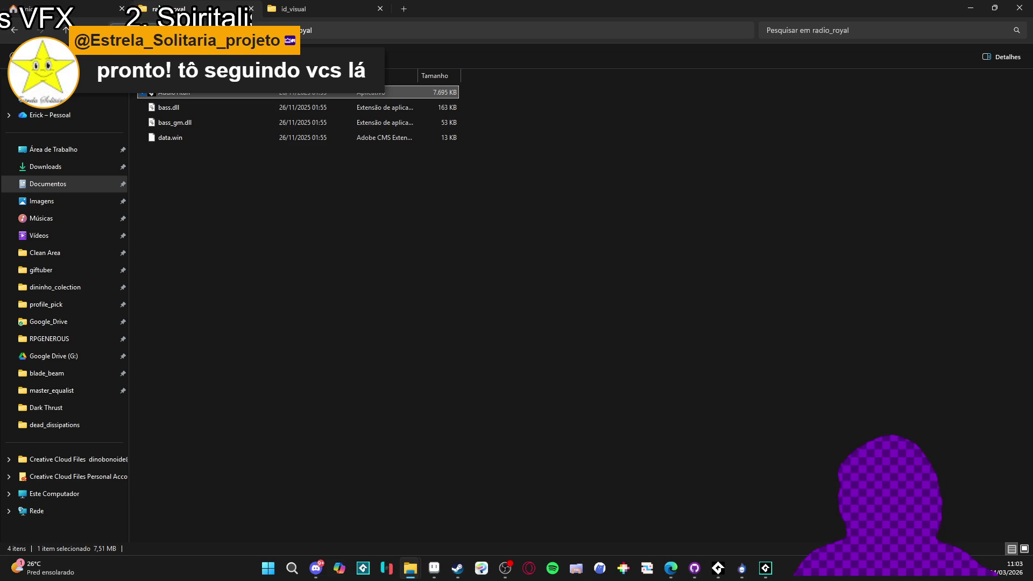
pyautogui.click(14, 31)
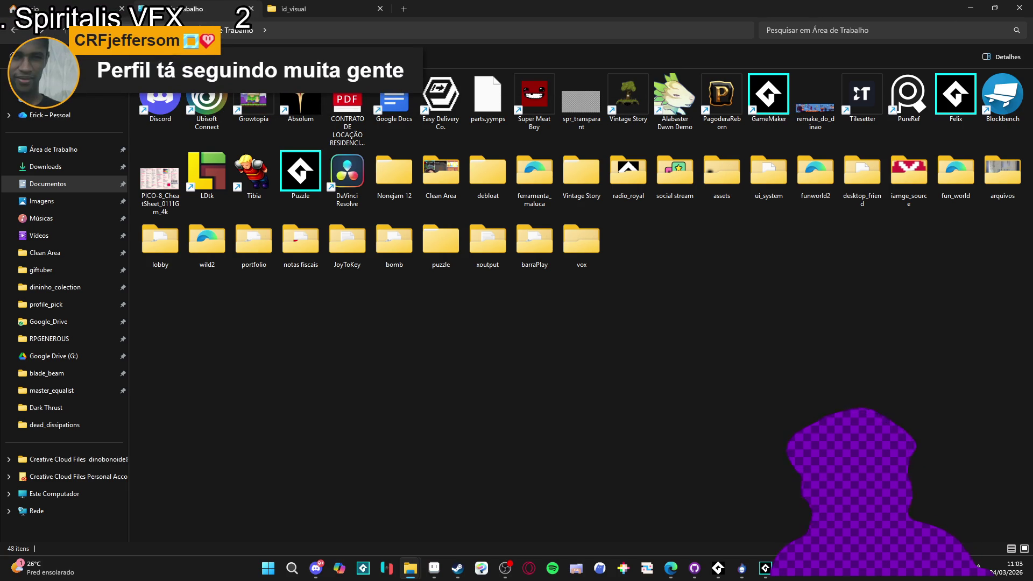
pyautogui.hotkey('alt', 'Tab')
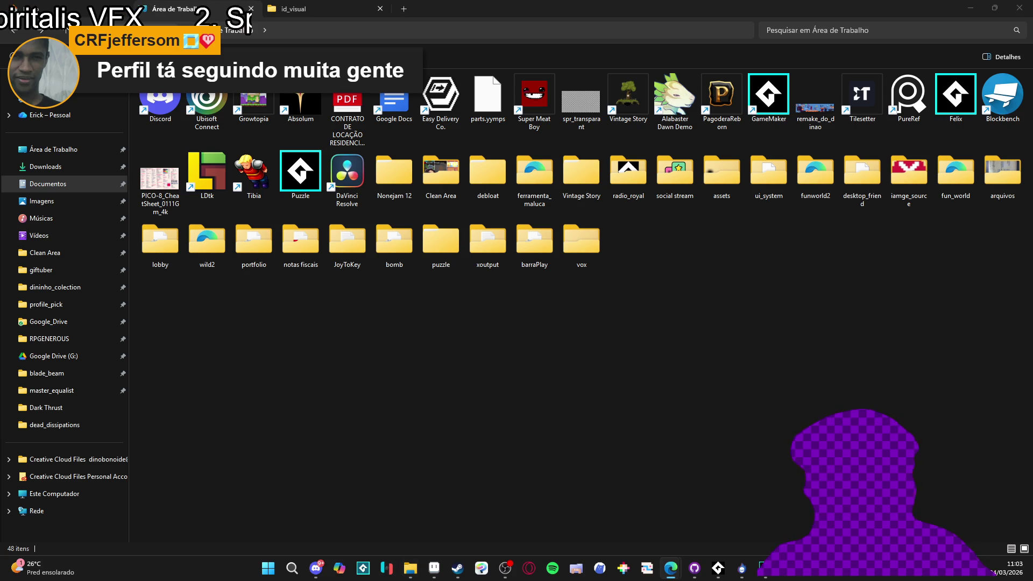